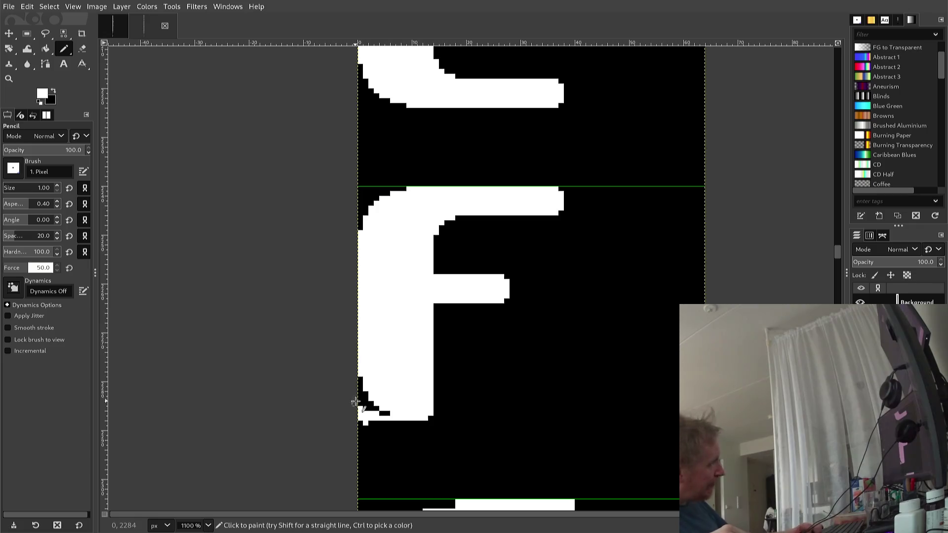
Step: Whiten the stray black pixels along the F's bottom-left corner, then pick black as the foreground
click(361, 381)
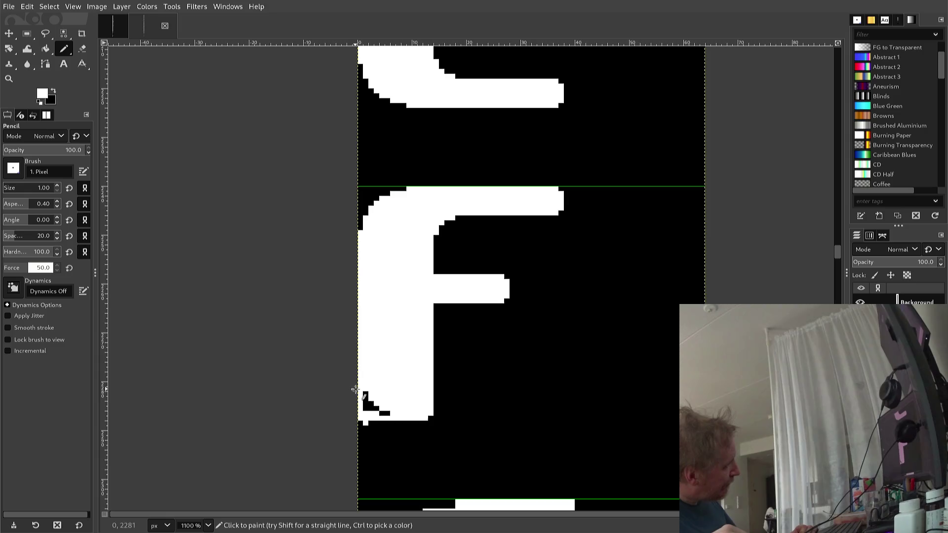
click(366, 399)
mouse_move(366, 404)
mouse_down()
mouse_move(366, 395)
mouse_move(394, 415)
mouse_up()
click(369, 408)
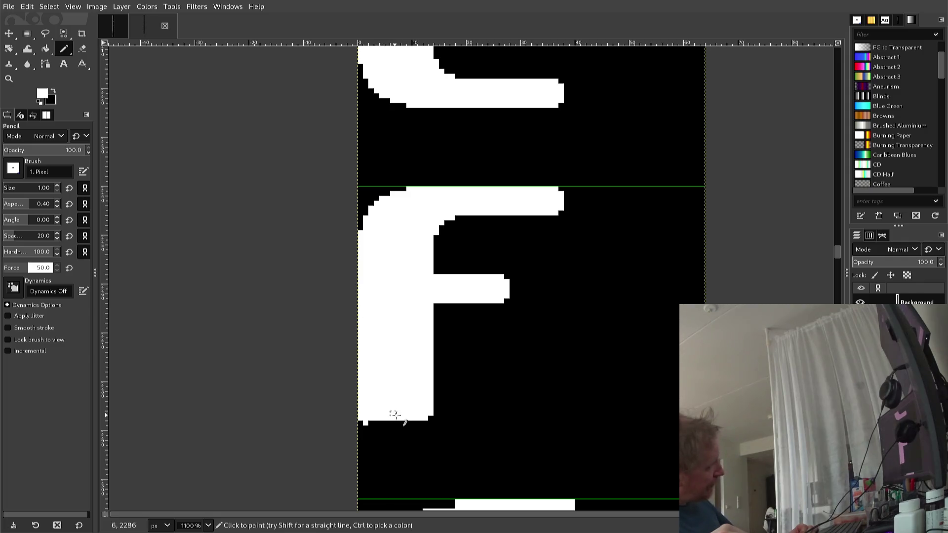
ctrl+click(362, 441)
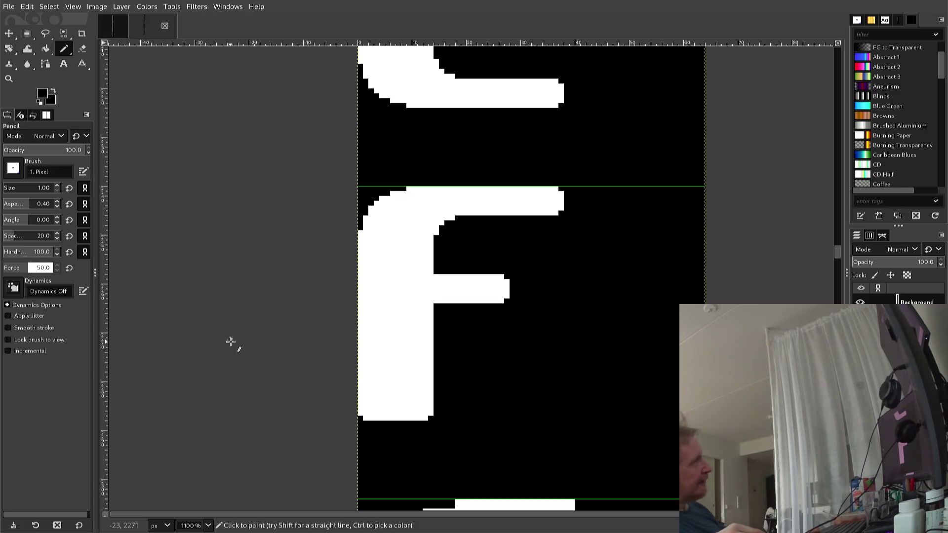
scroll(279, 262, down, 2)
Step: Zoom in on the G, pick white, and repaint a pixel on its inner edge at 90 opacity
scroll(293, 272, down, 2)
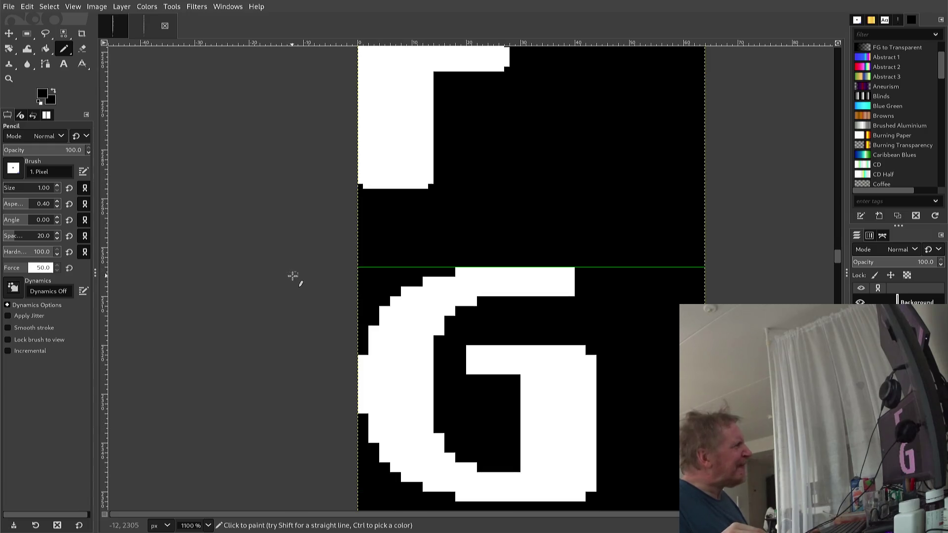
scroll(304, 284, down, 2)
scroll(312, 286, up, 2)
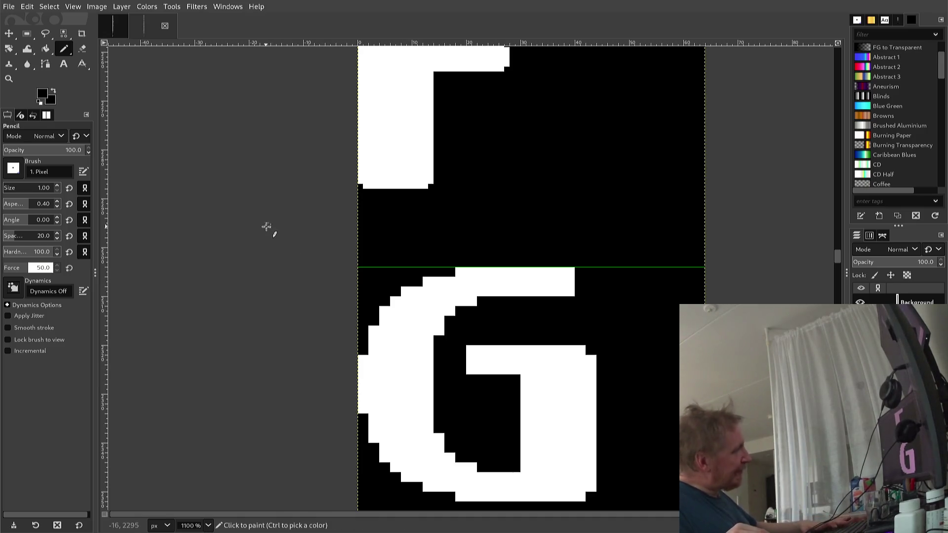
ctrl+click(387, 327)
scroll(387, 327, up, 1)
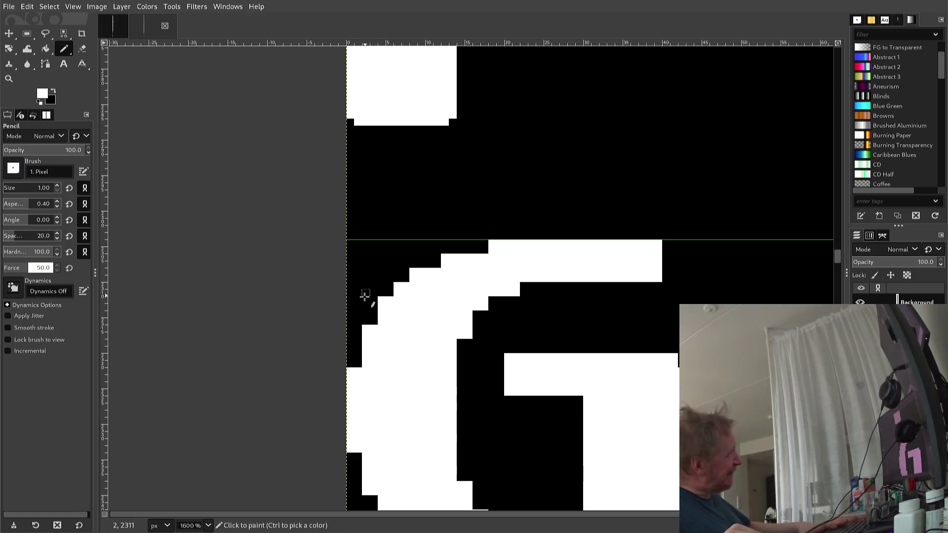
key(less)
key(ctrl+z)
click(389, 292)
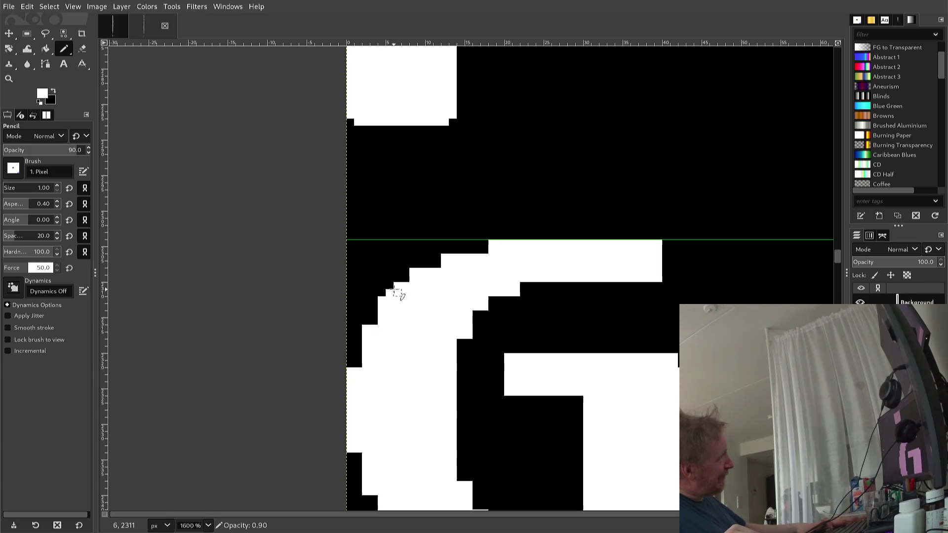
Step: Fix the step in the G's upper-left curve, trying a white pixel then painting it black
scroll(405, 279, down, 3)
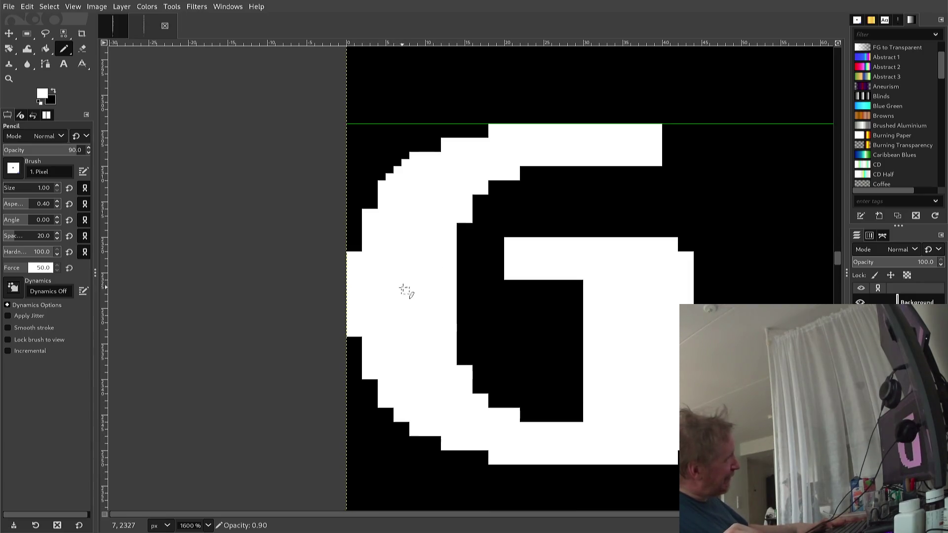
scroll(404, 267, up, 3)
scroll(403, 262, down, 3)
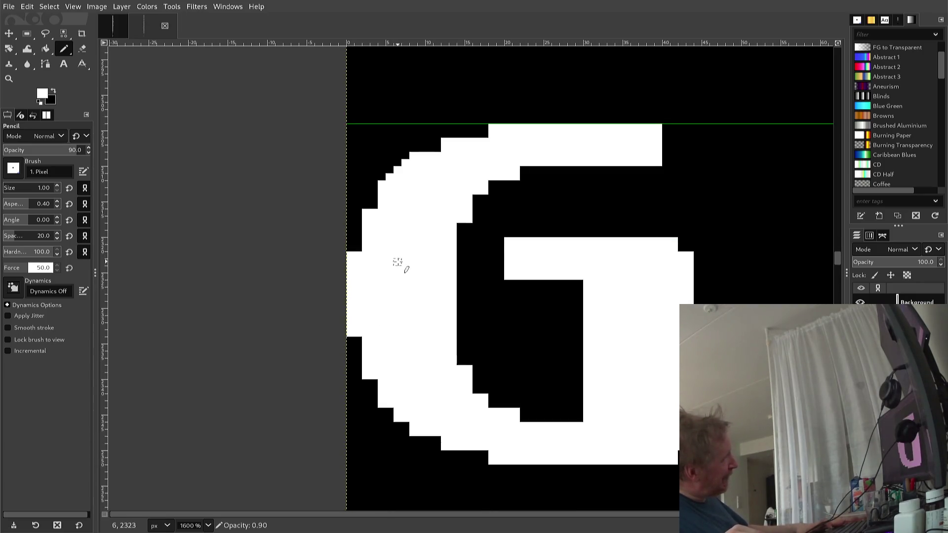
click(422, 147)
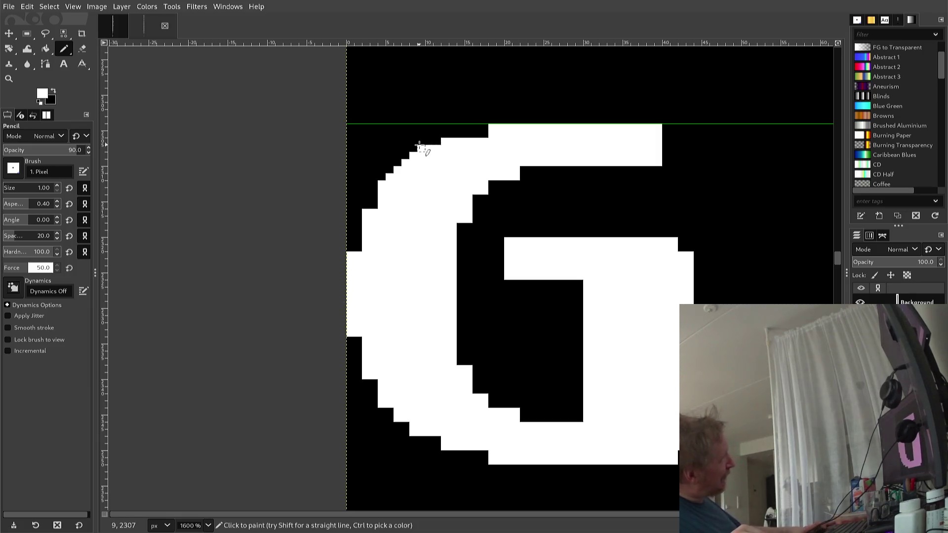
ctrl+click(411, 139)
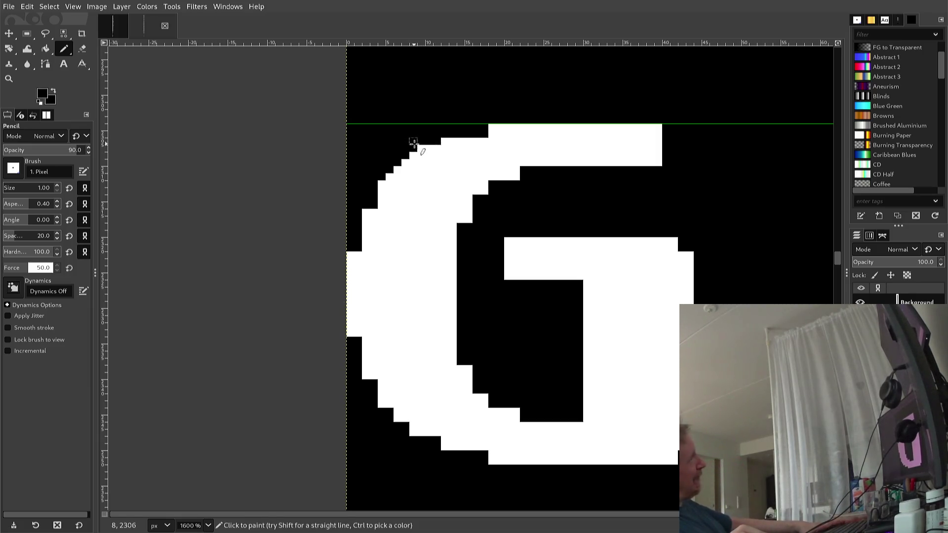
click(421, 147)
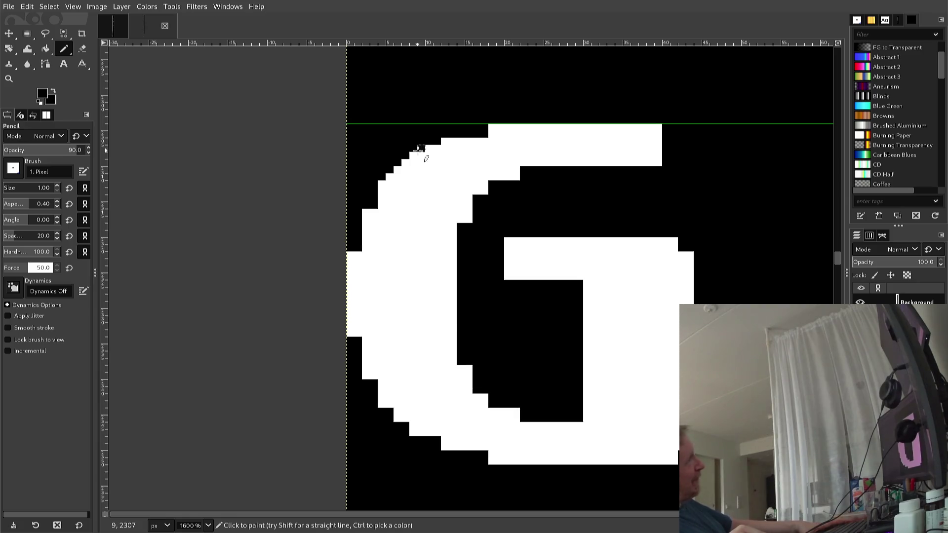
ctrl+click(418, 163)
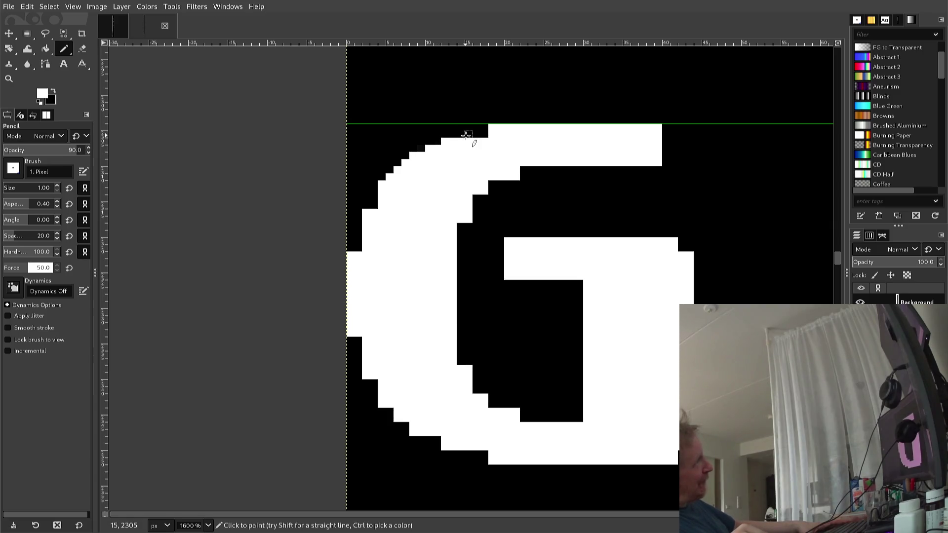
Step: Add white pixels along the G's top and left edges, undoing the last left-edge stroke
click(478, 139)
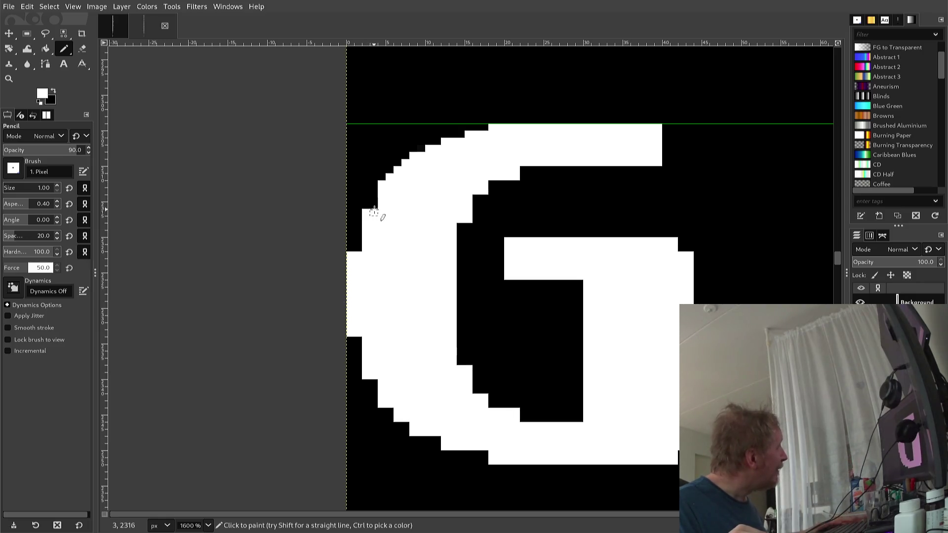
click(374, 199)
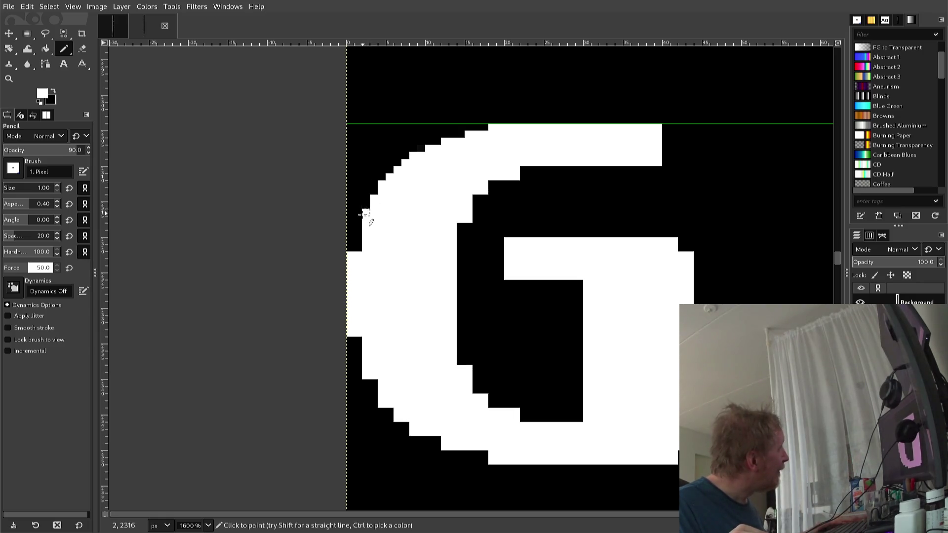
drag(357, 234, 350, 248)
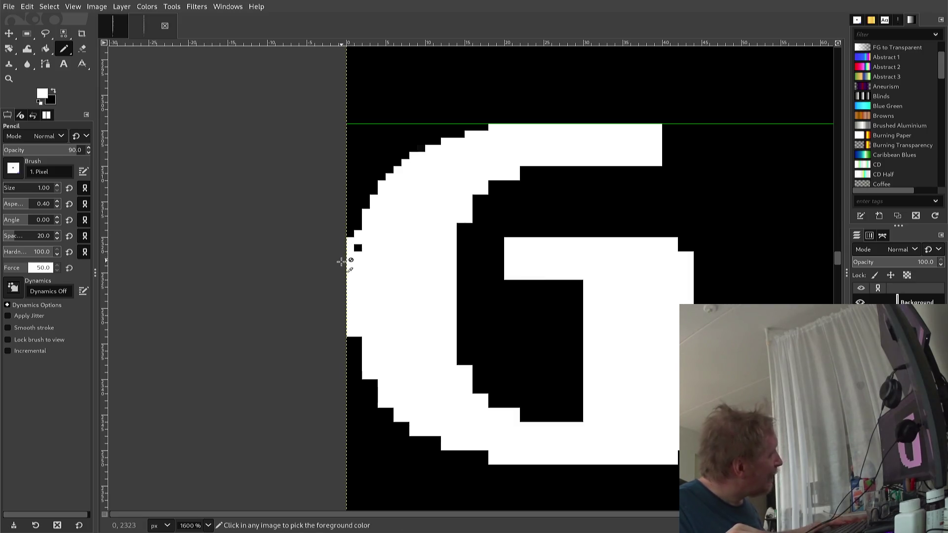
key(ctrl+z)
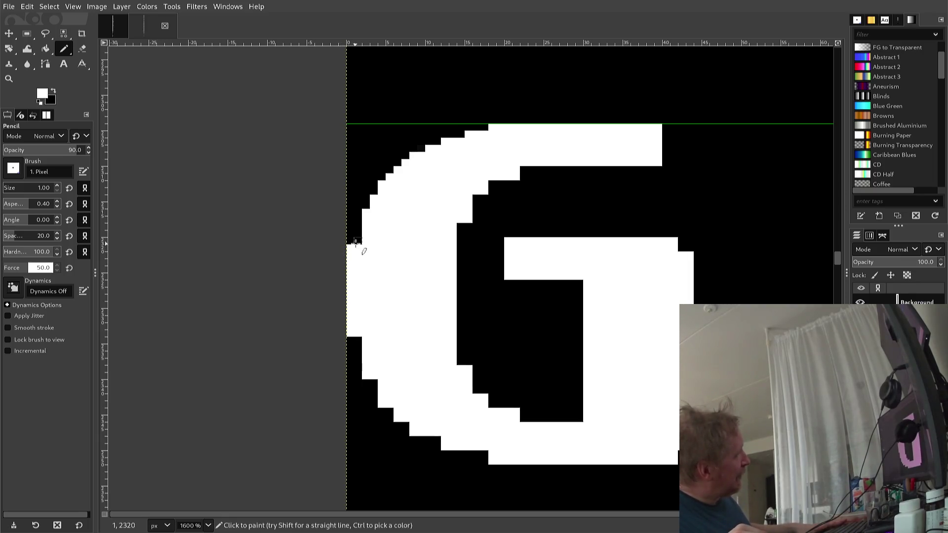
Step: Pick black and retouch pixels on the G's upper edge, then undo those edits
scroll(357, 236, up, 3)
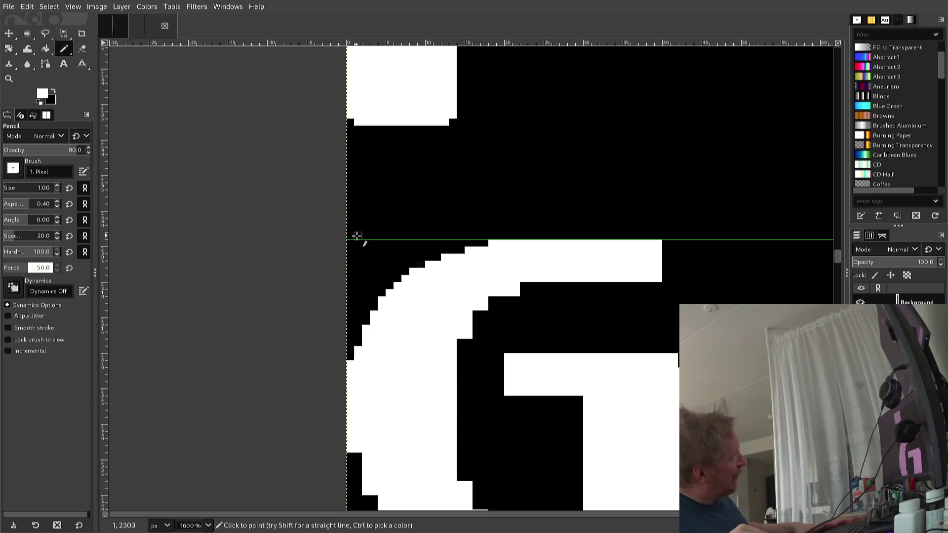
scroll(346, 326, up, 3)
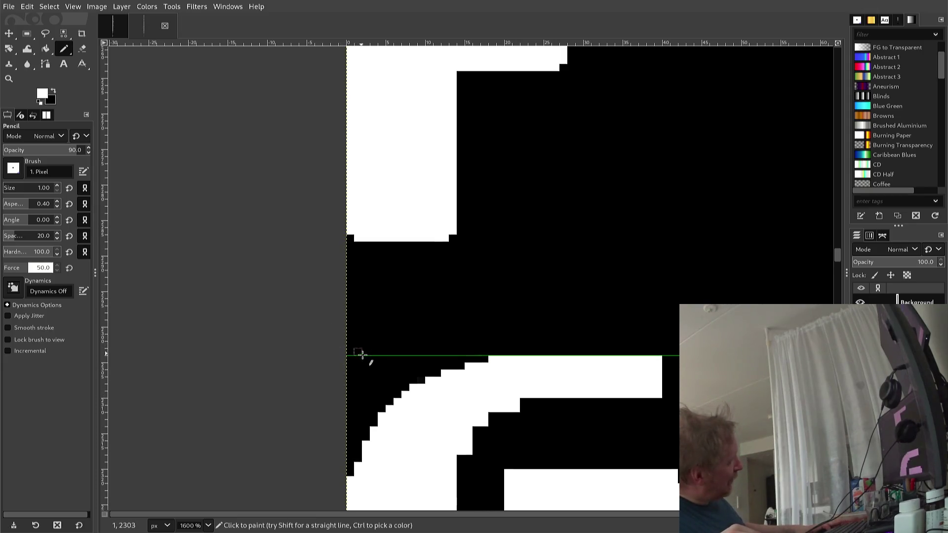
scroll(358, 348, down, 3)
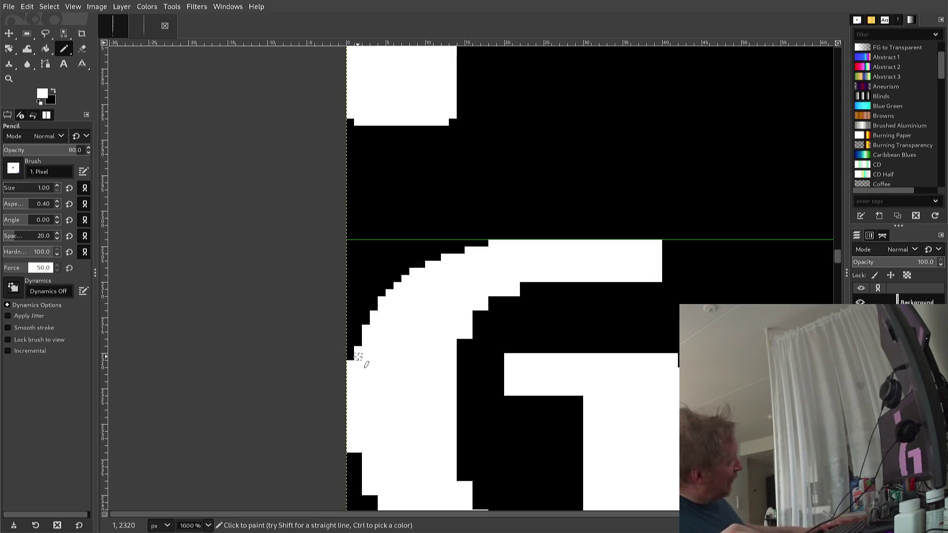
ctrl+click(348, 325)
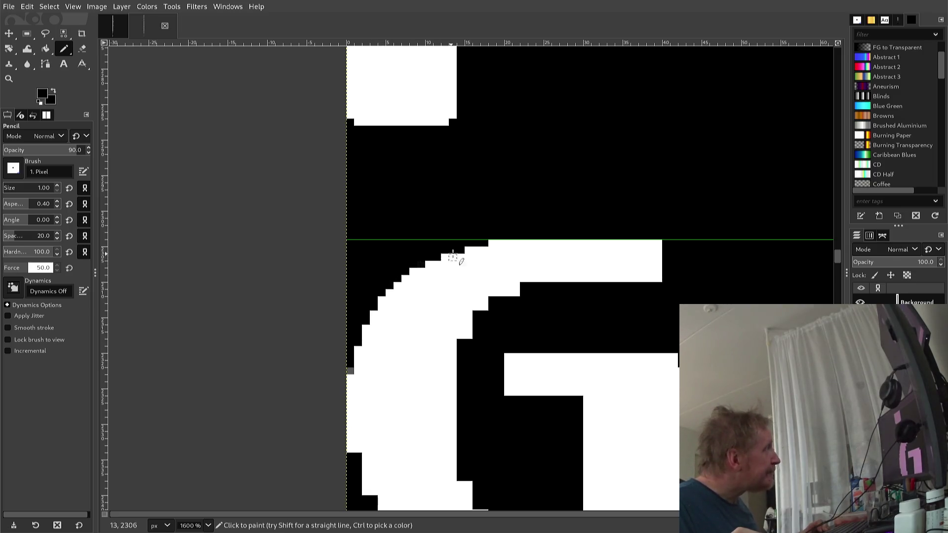
drag(480, 249, 469, 250)
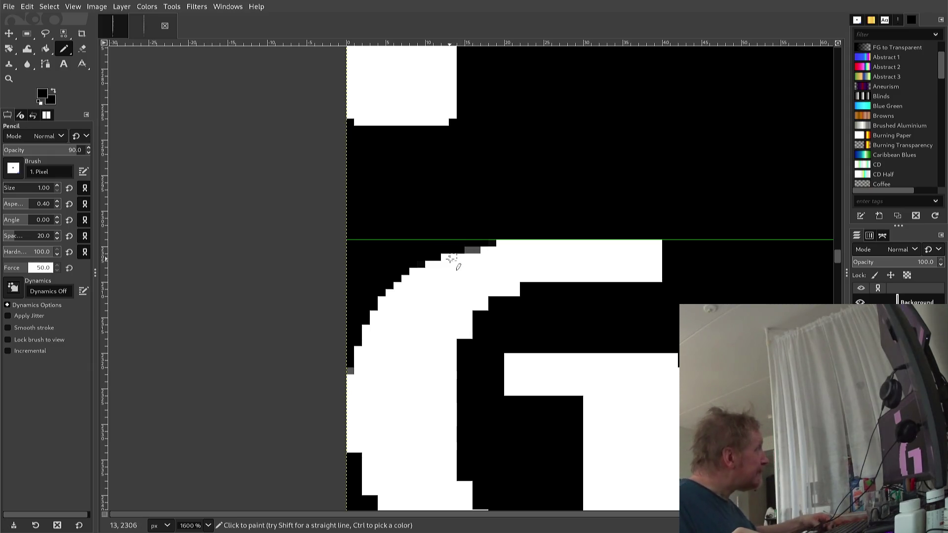
key(ctrl+z)
key(ctrl+z)
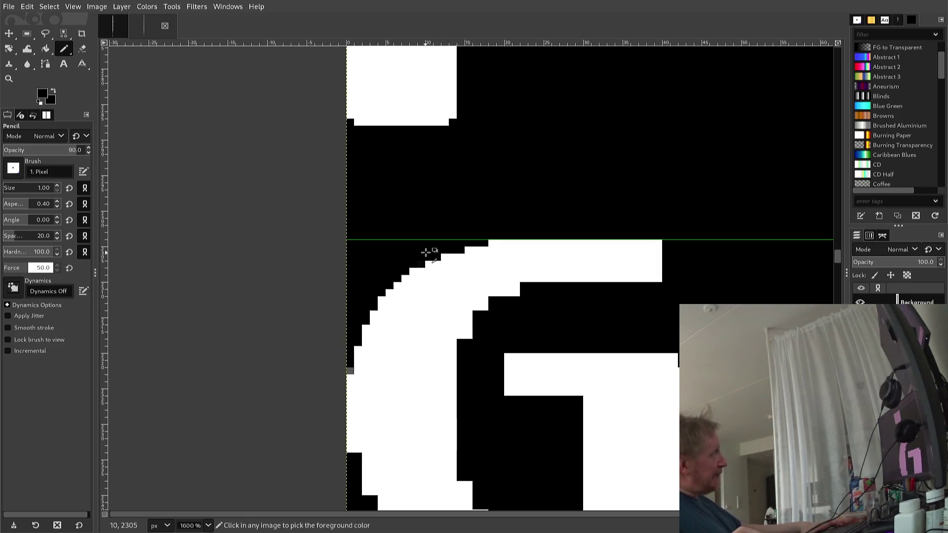
Step: Bring the pencil opacity back to 100 and blacken a stray pixel on the top bar's edge
key(greater)
key(greater)
key(greater)
key(greater)
key(greater)
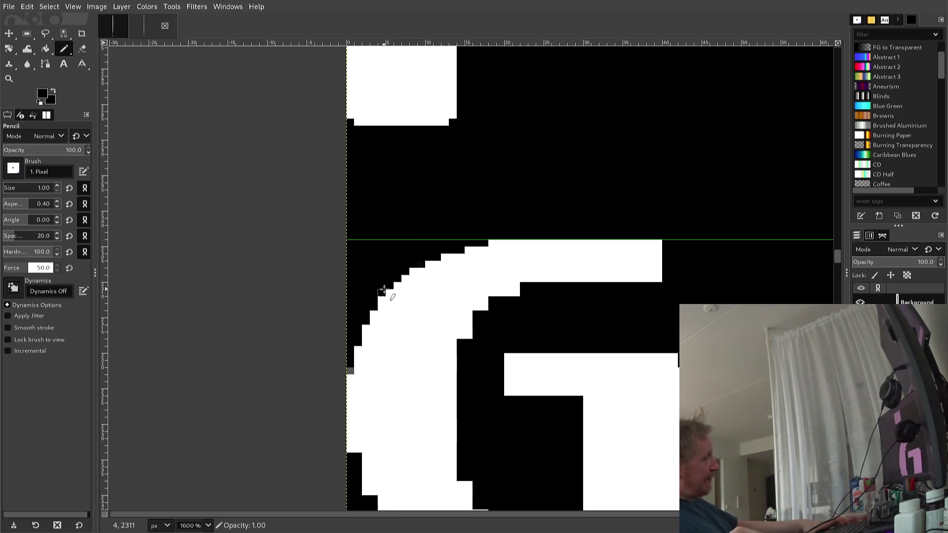
key(less)
key(less)
key(less)
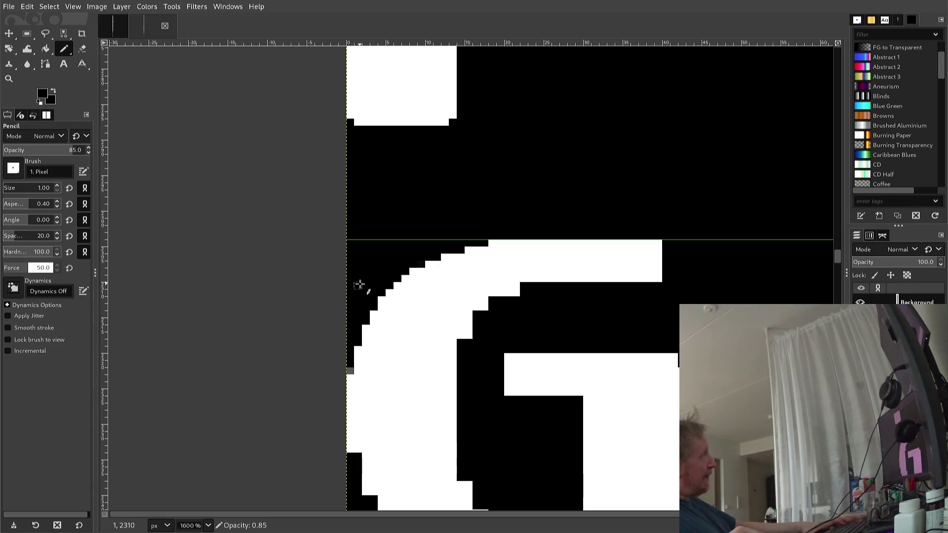
key(less)
key(less)
key(less)
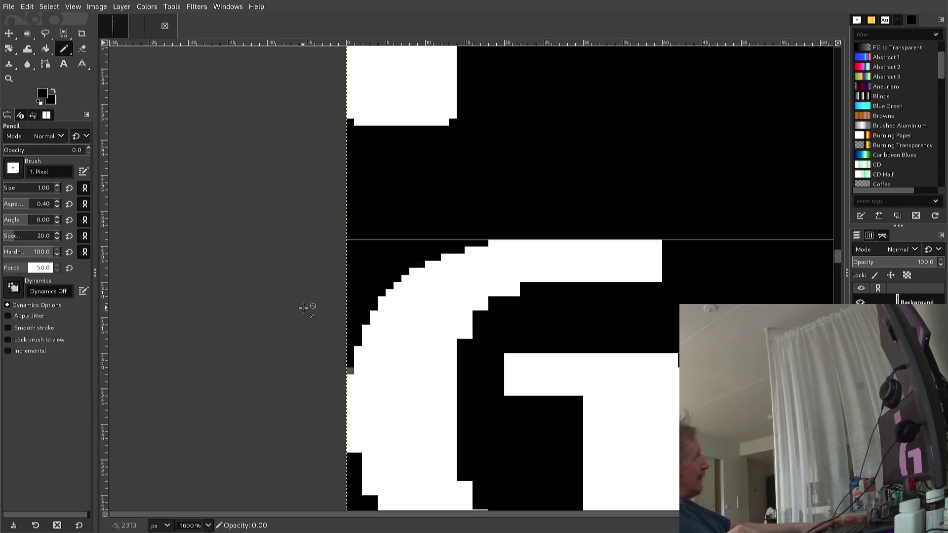
key(greater)
key(greater)
key(greater)
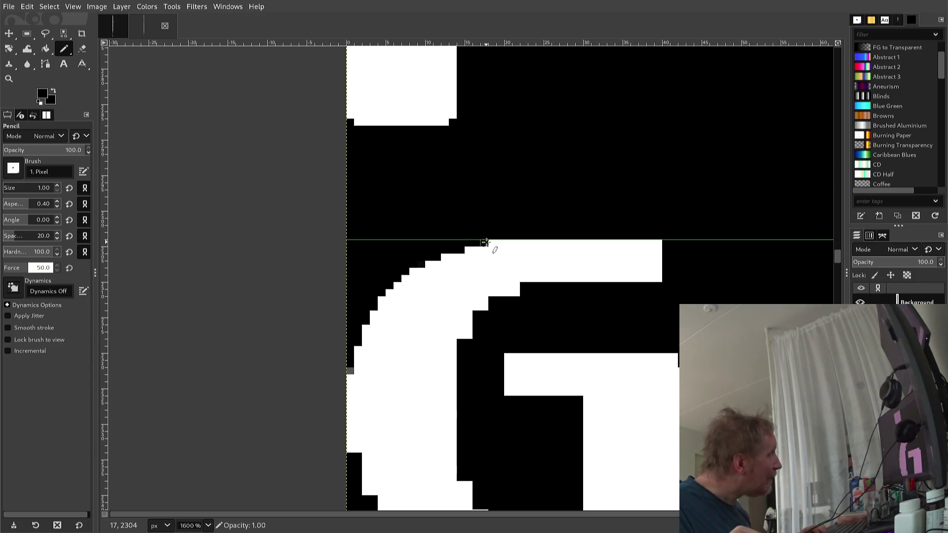
click(490, 243)
Step: Blacken a row of top-bar pixels, round its lower-right corner, and add a white pixel to the curve
drag(487, 242, 459, 236)
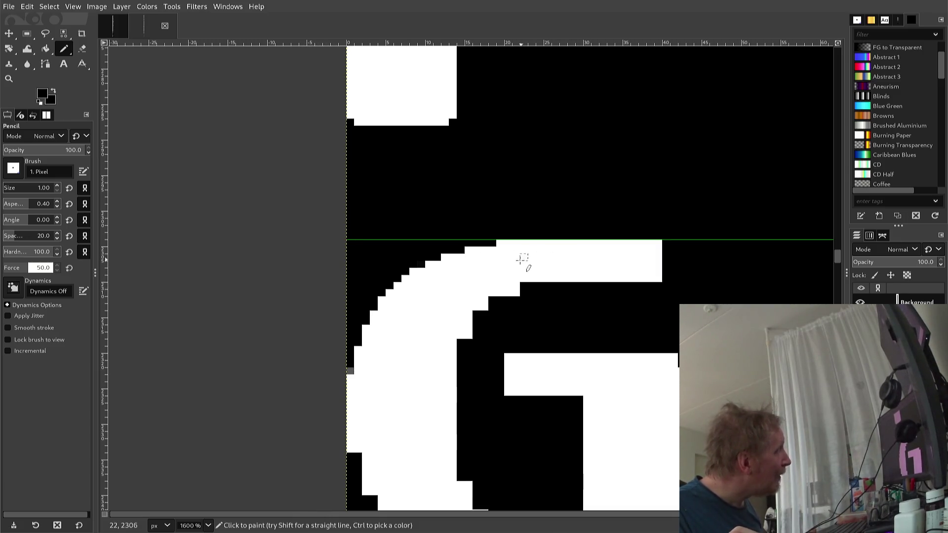
click(658, 279)
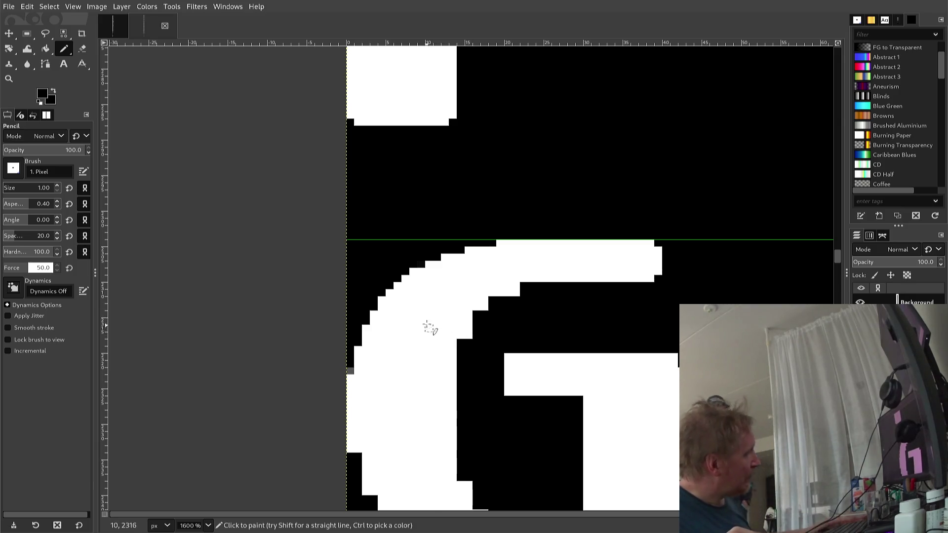
ctrl+click(444, 328)
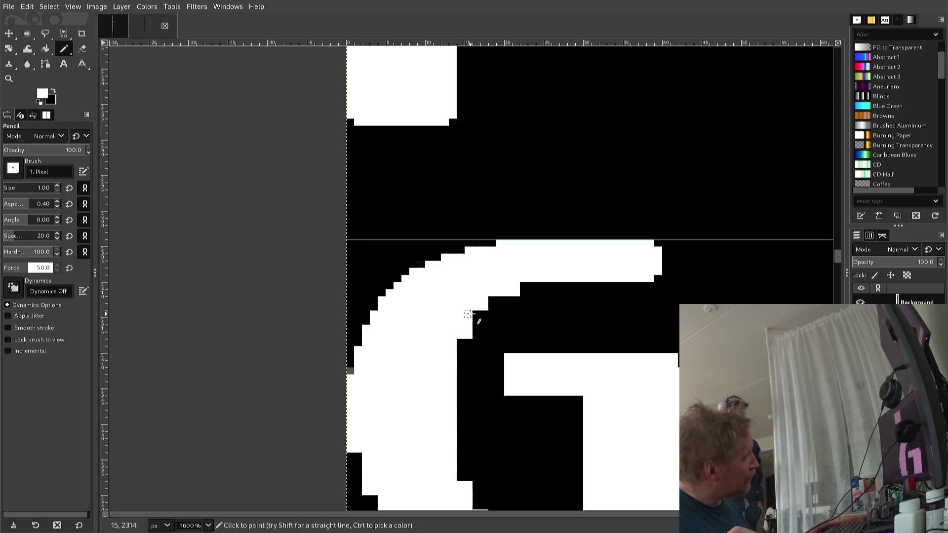
click(478, 317)
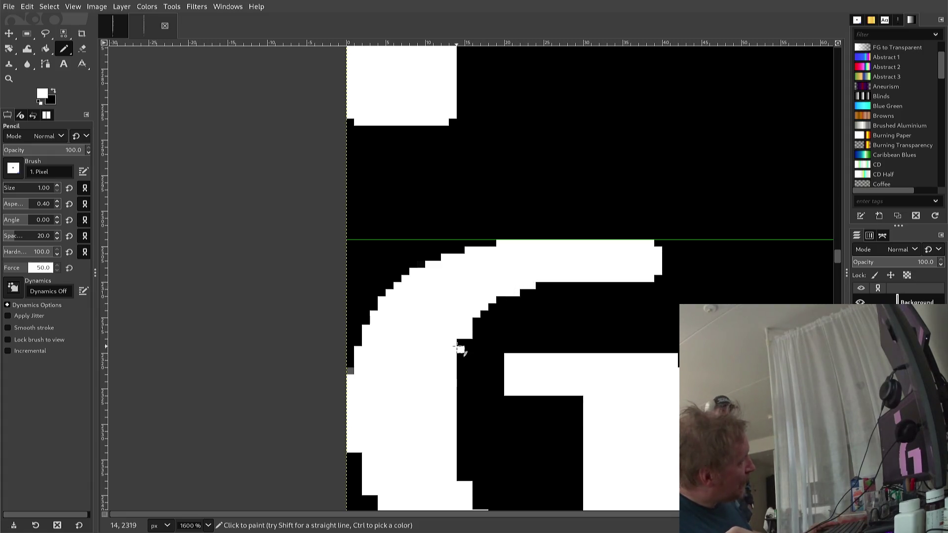
ctrl+click(468, 345)
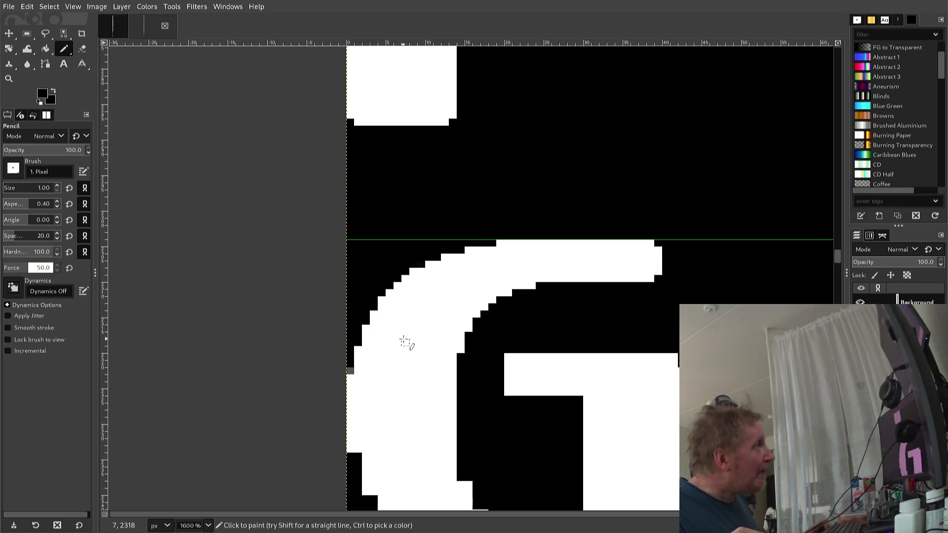
Step: Scroll to review the G's curve and bring up the image's right-click menu
scroll(399, 361, down, 3)
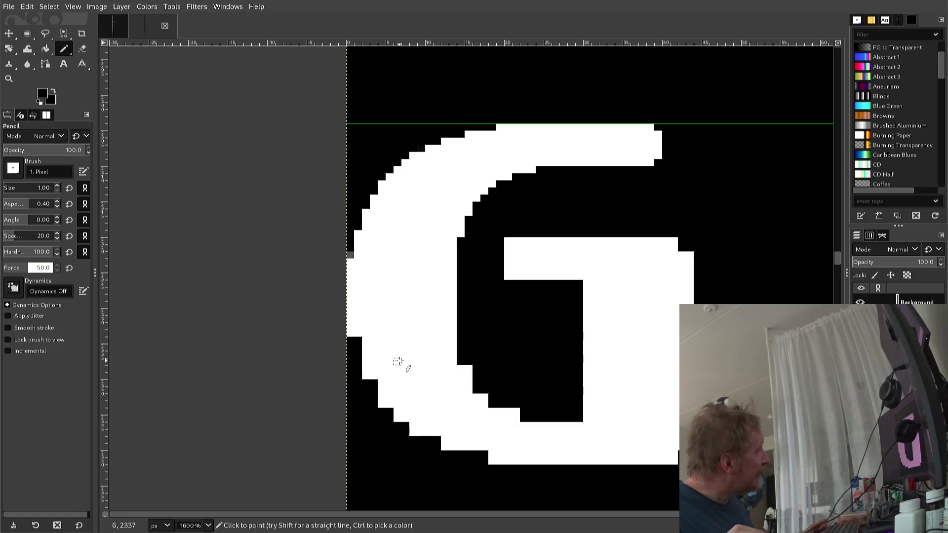
scroll(398, 361, up, 3)
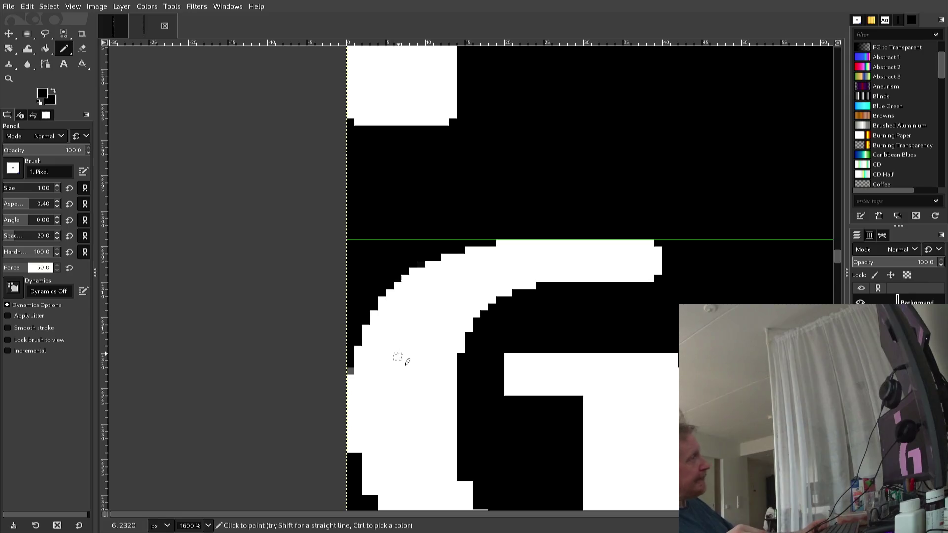
scroll(393, 348, up, 3)
scroll(381, 362, down, 3)
scroll(383, 364, down, 3)
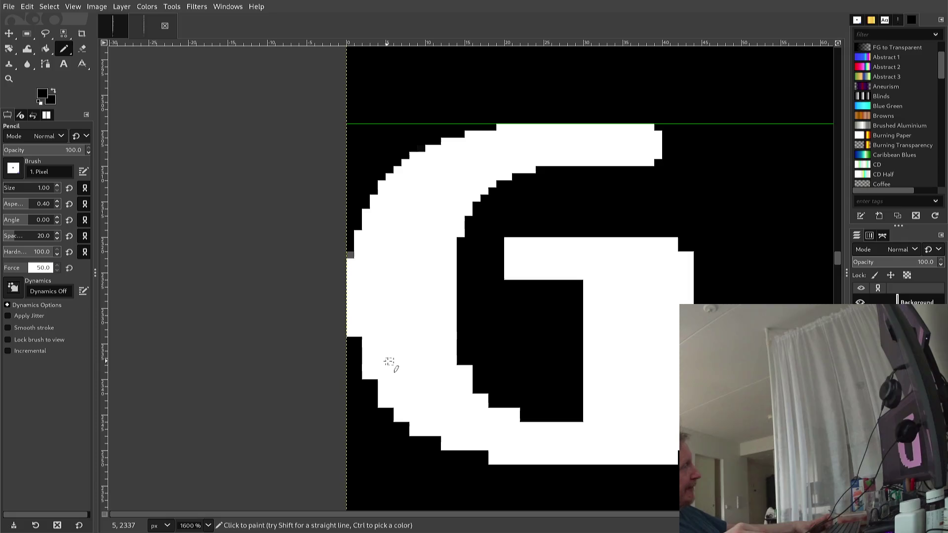
scroll(398, 371, up, 3)
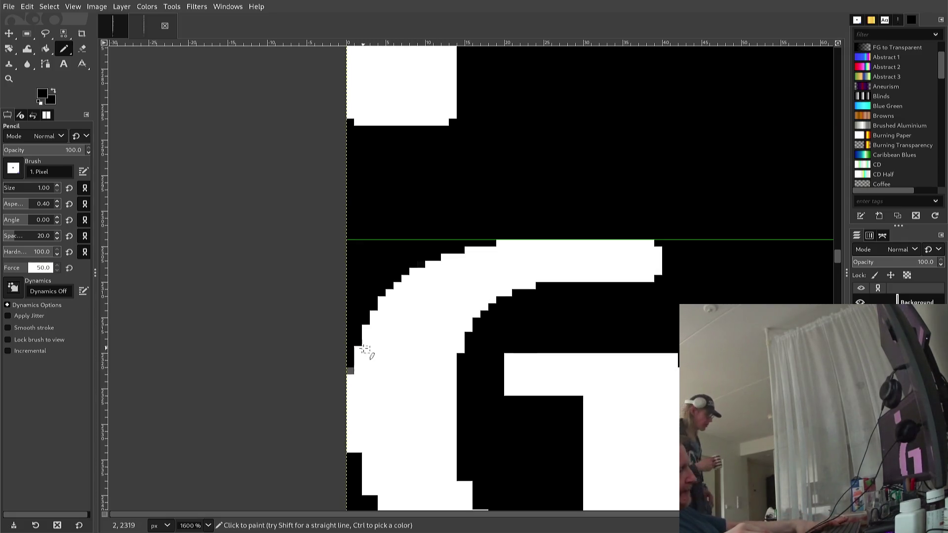
right_click(326, 341)
mouse_move(365, 378)
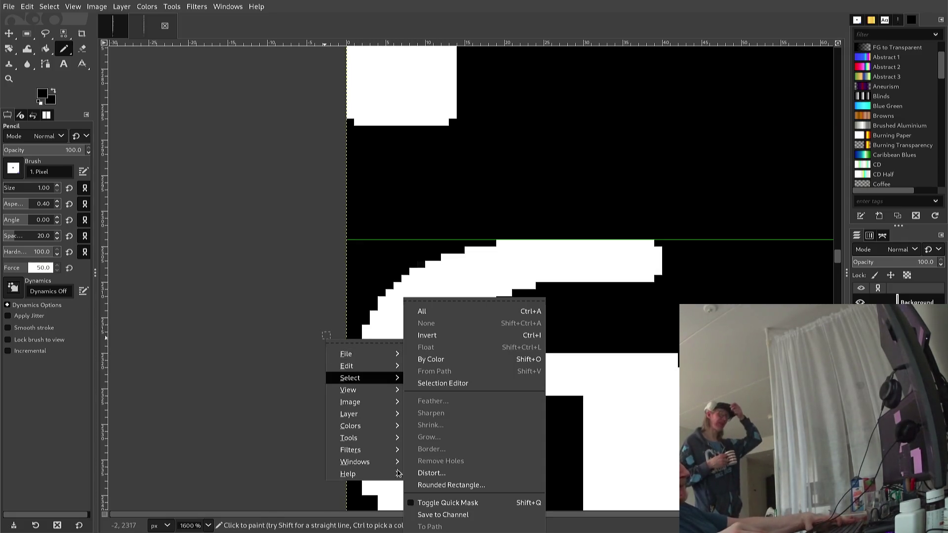
Step: Copy the G's upper-left curve with Rectangle Select and paste it down near the G's bottom
click(572, 337)
key(r)
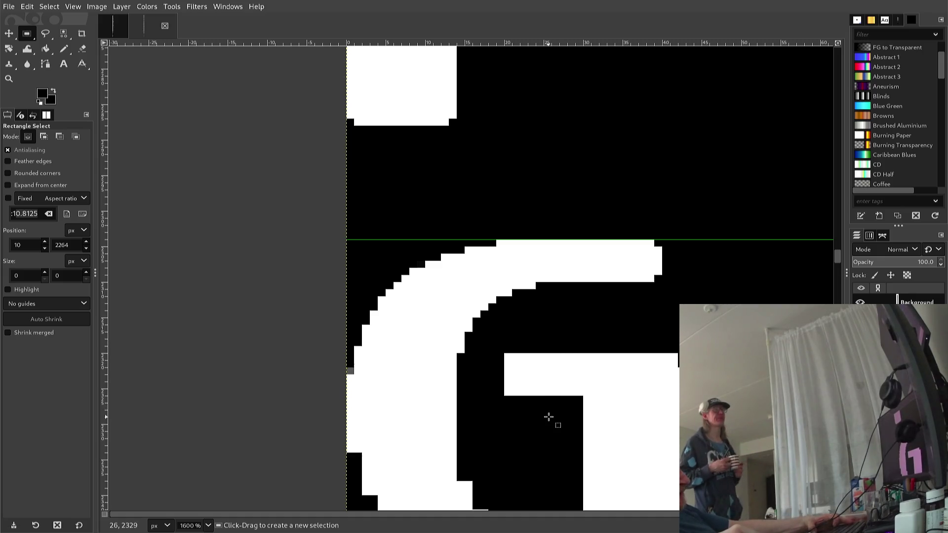
mouse_move(549, 404)
mouse_down()
mouse_move(482, 411)
mouse_move(407, 338)
mouse_move(350, 308)
mouse_move(346, 240)
mouse_up()
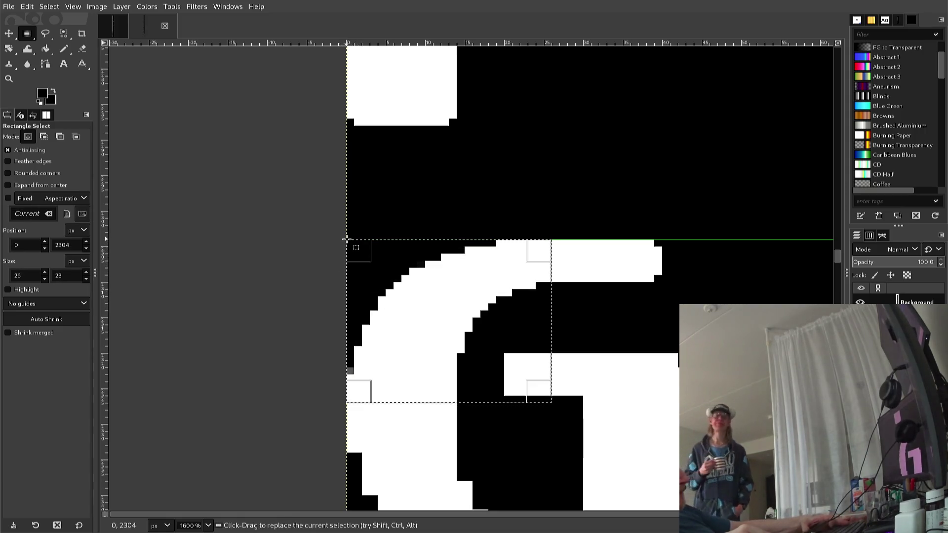
key(ctrl+c)
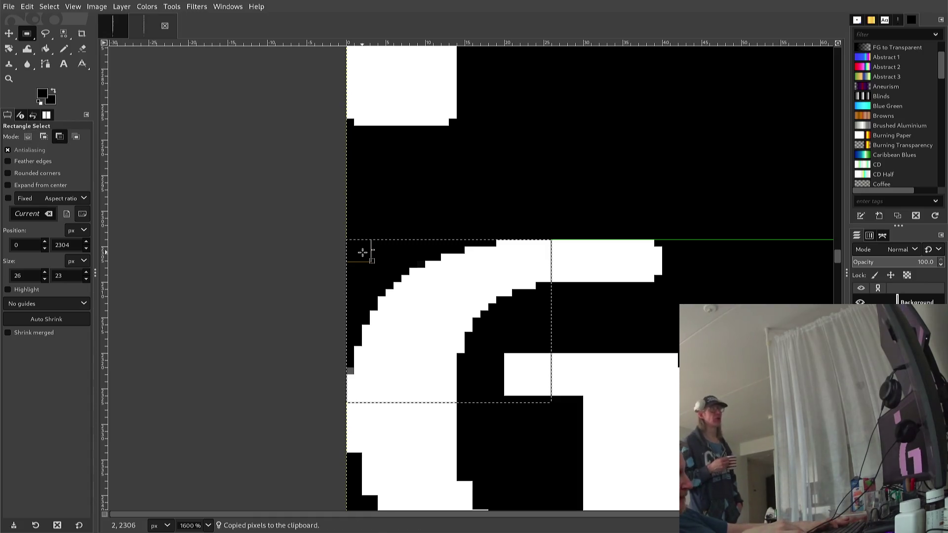
key(ctrl+v)
key(Down)
key(Down)
key(Down)
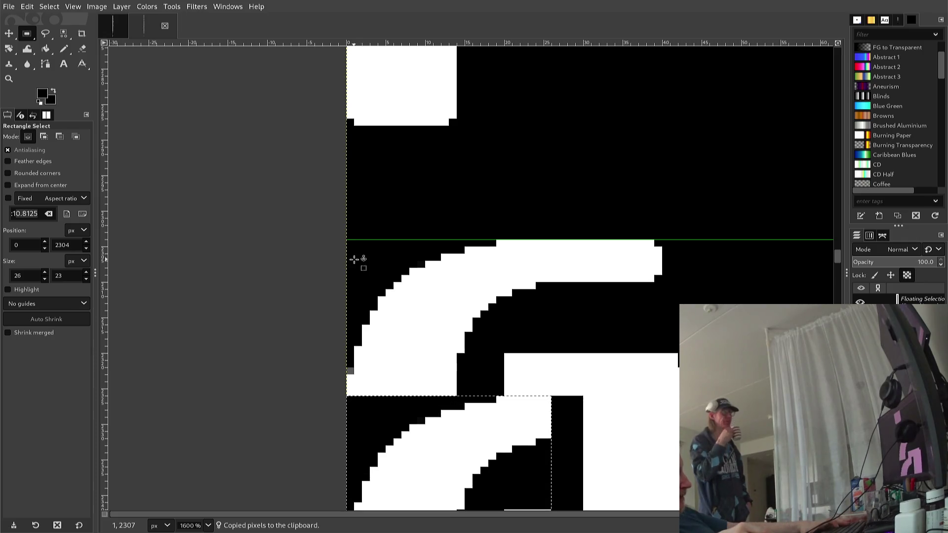
scroll(355, 260, down, 5)
key(Down)
key(Down)
key(Down)
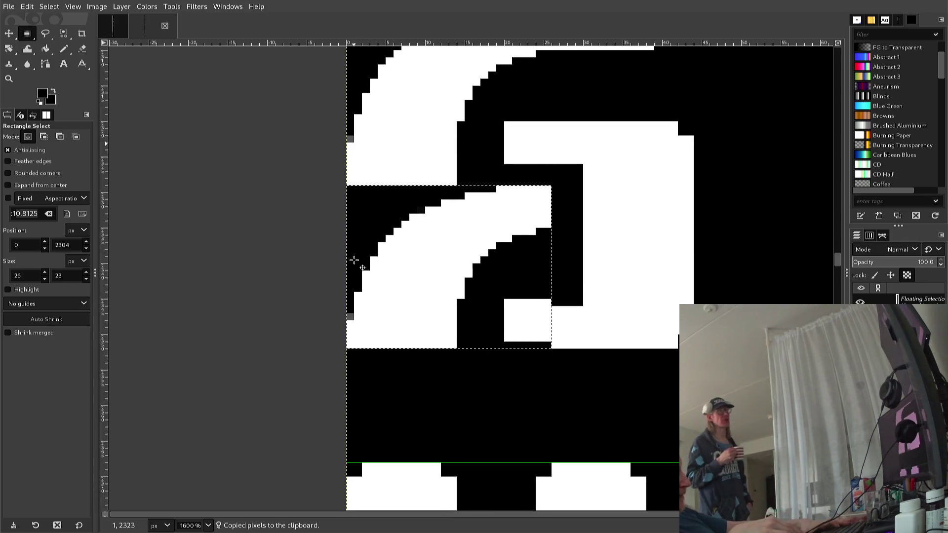
key(Down)
key(Up)
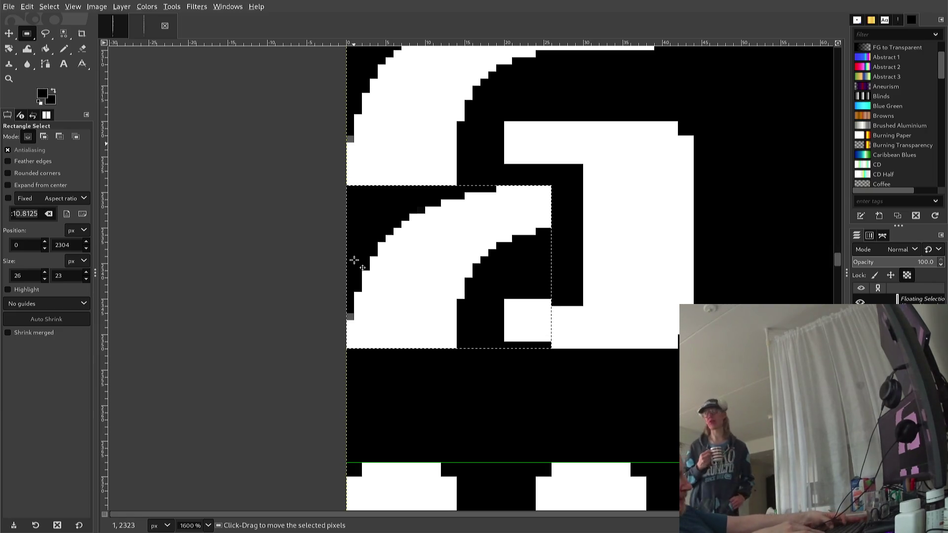
Step: Flip the pasted curve vertically and anchor it into the image
key(alt+l)
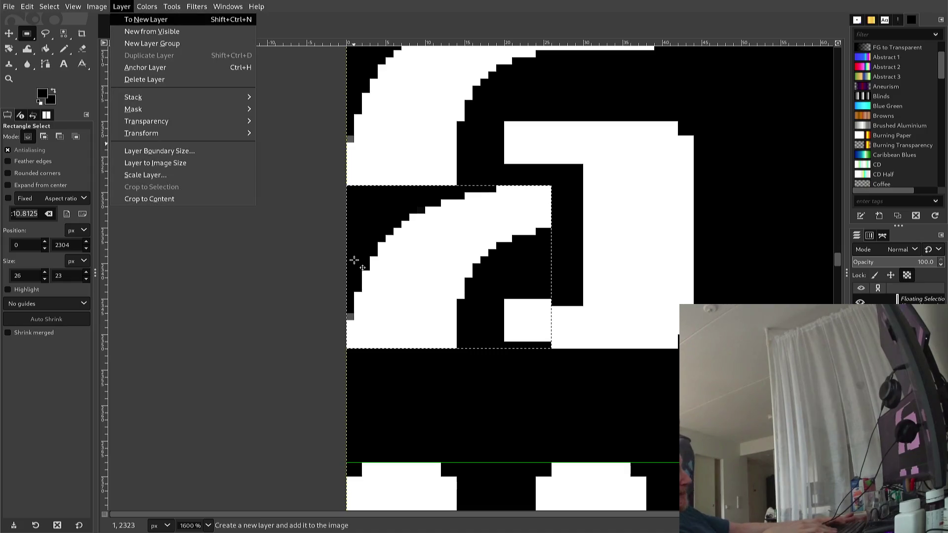
key(t)
key(Down)
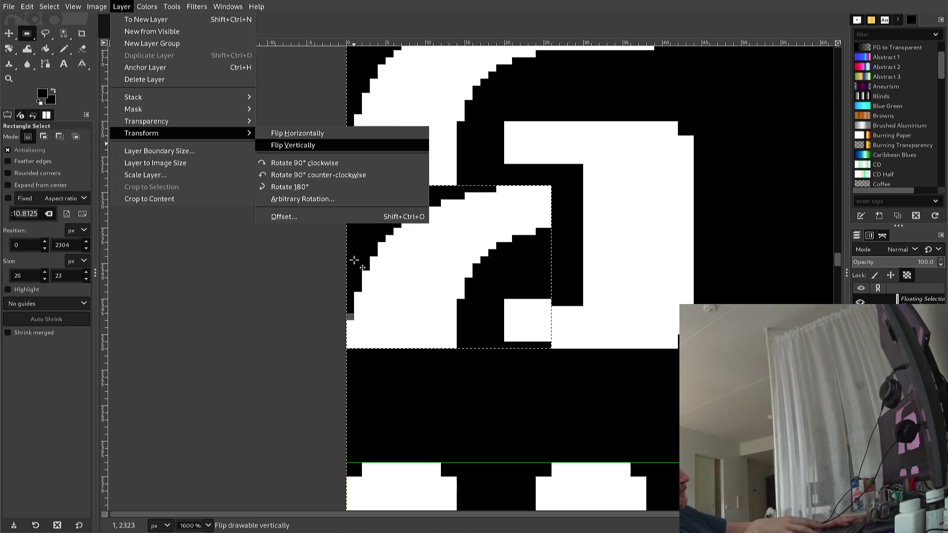
key(Return)
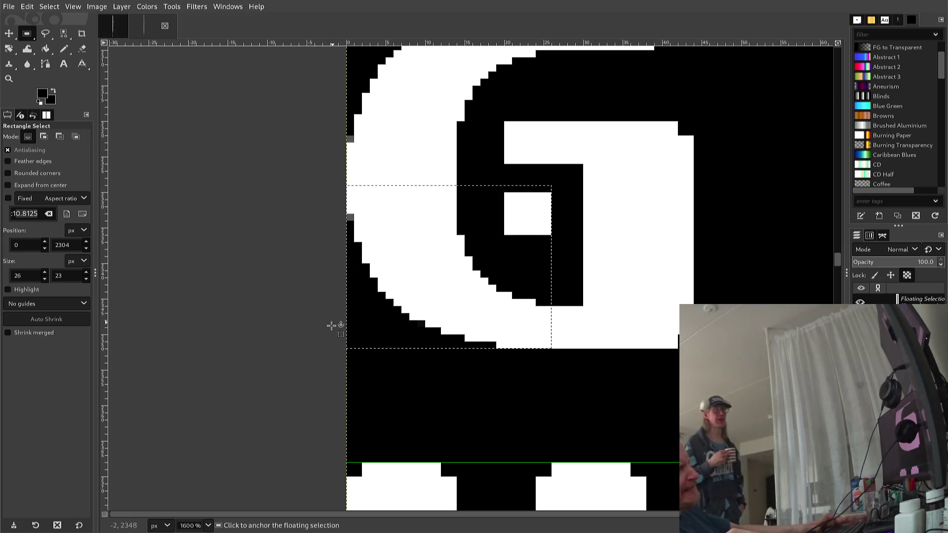
click(319, 355)
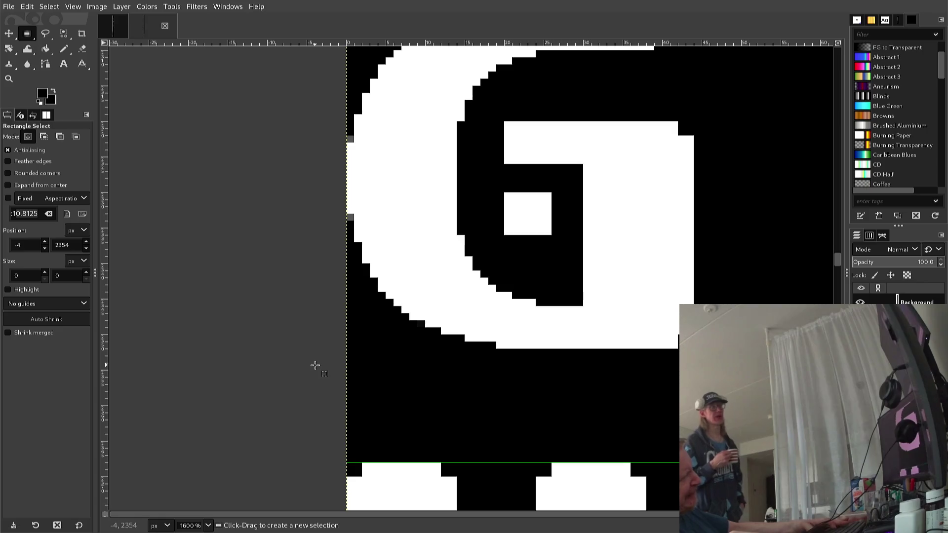
Step: Bucket-fill the leftover white square inside the G with black
key(shift+b)
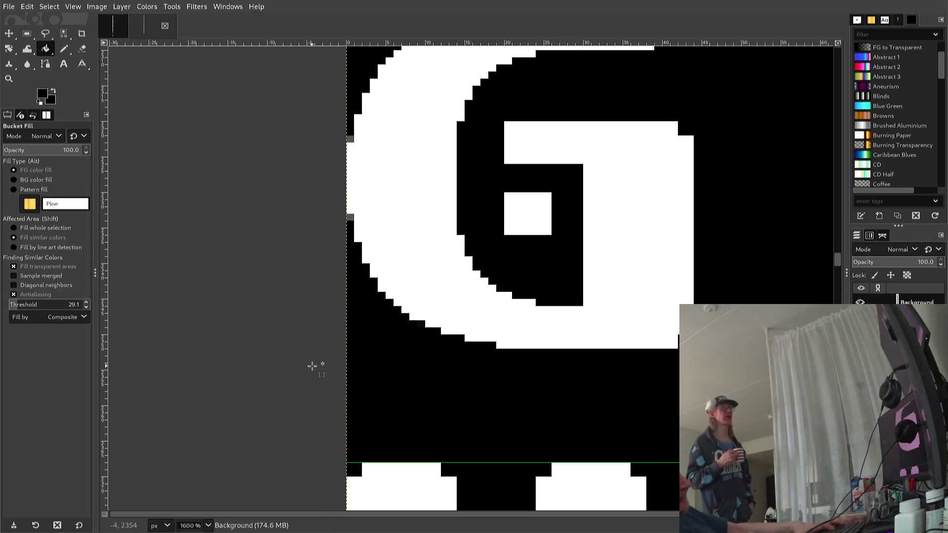
click(519, 218)
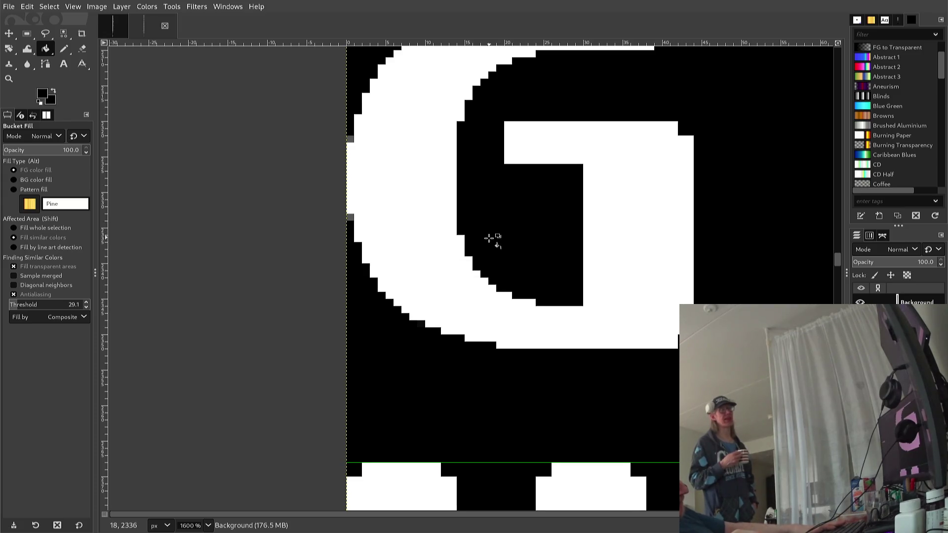
scroll(494, 239, right, 1)
Step: With a 1-px white pencil, fill the notches at the G's lower-right and crossbar top-right corners
key(n)
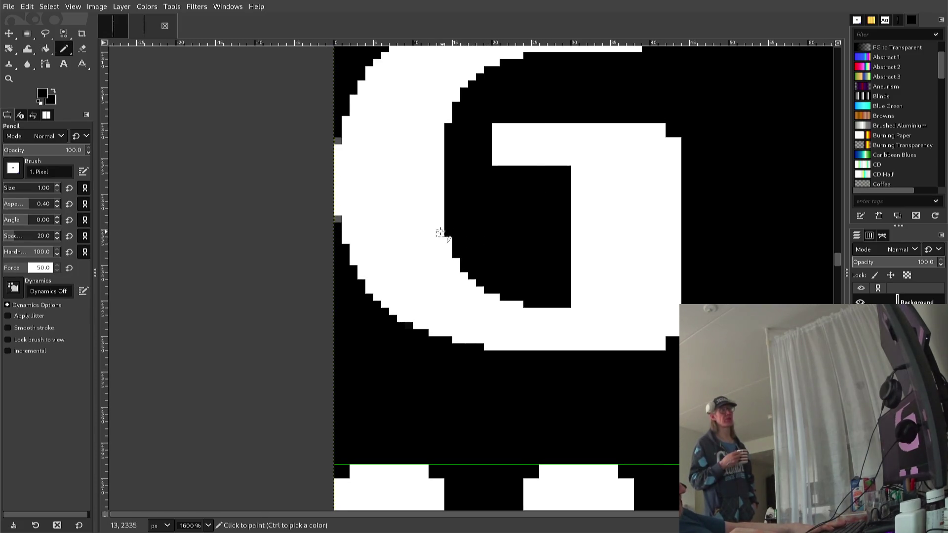
ctrl+click(399, 204)
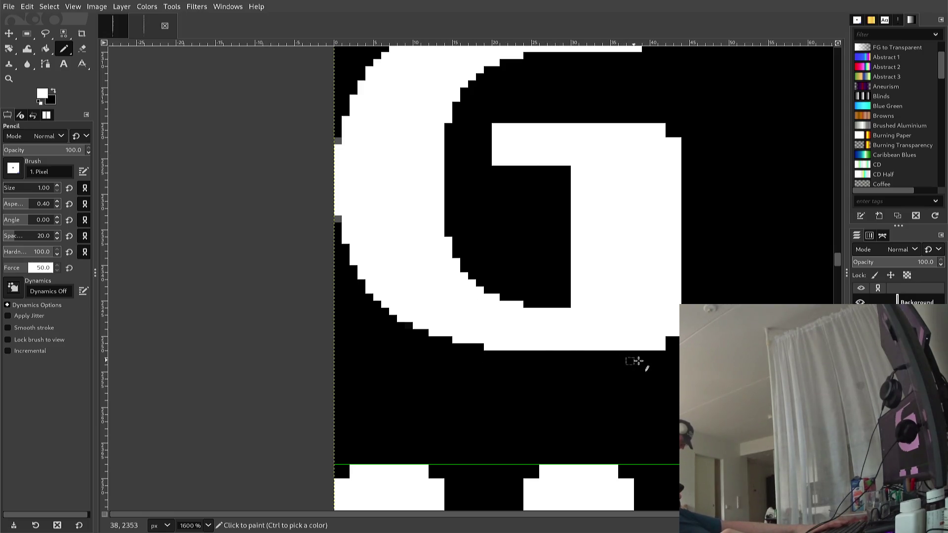
click(669, 340)
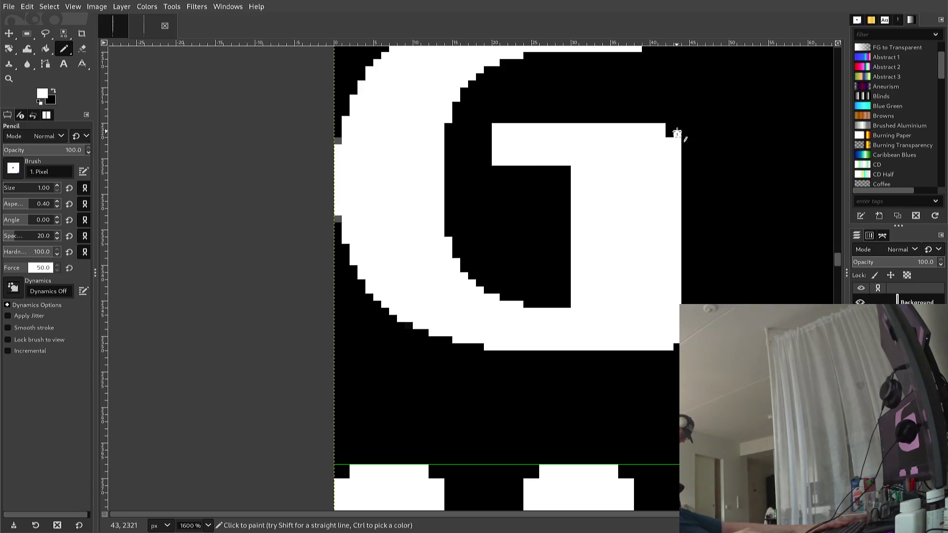
click(672, 131)
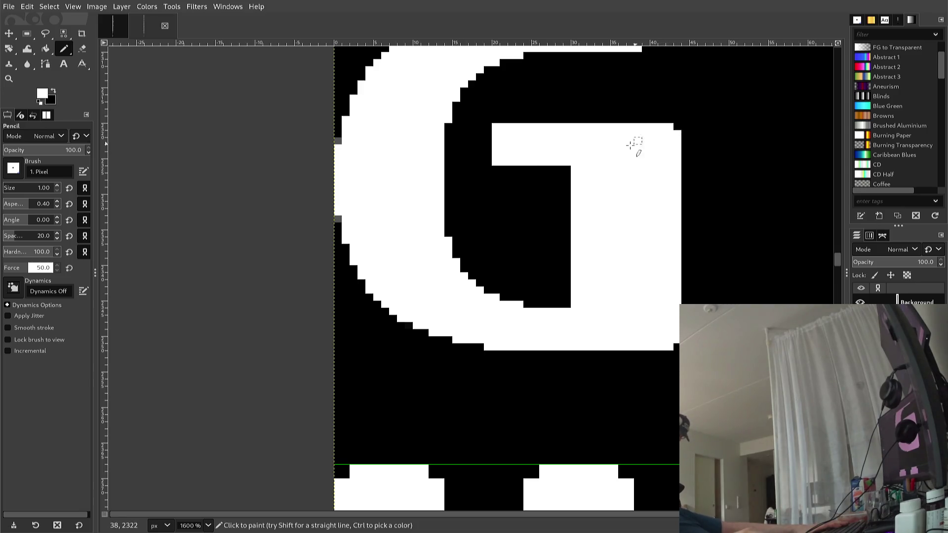
scroll(582, 156, down, 1)
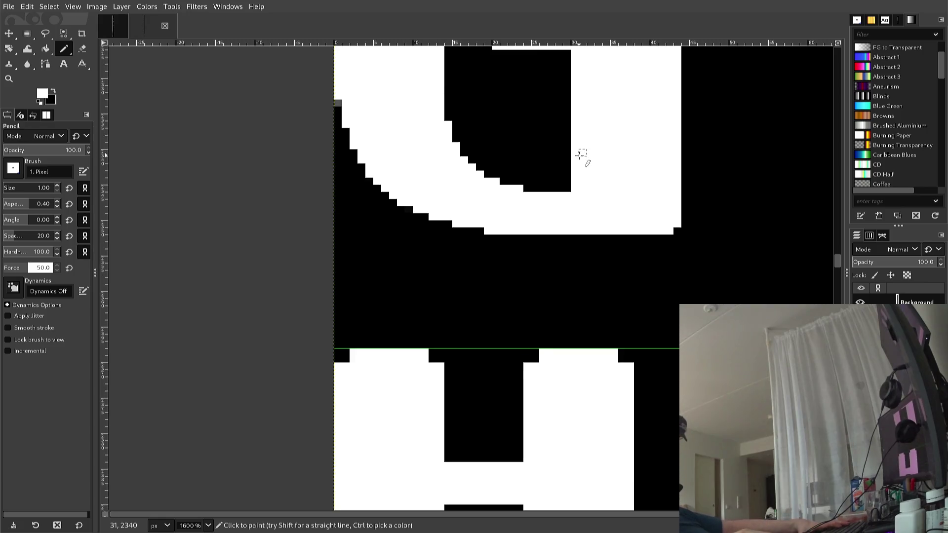
Step: Pick black and paint the top-left pixel of the G's crossbar black
scroll(583, 157, up, 2)
ctrl+scroll(605, 171, down, 1)
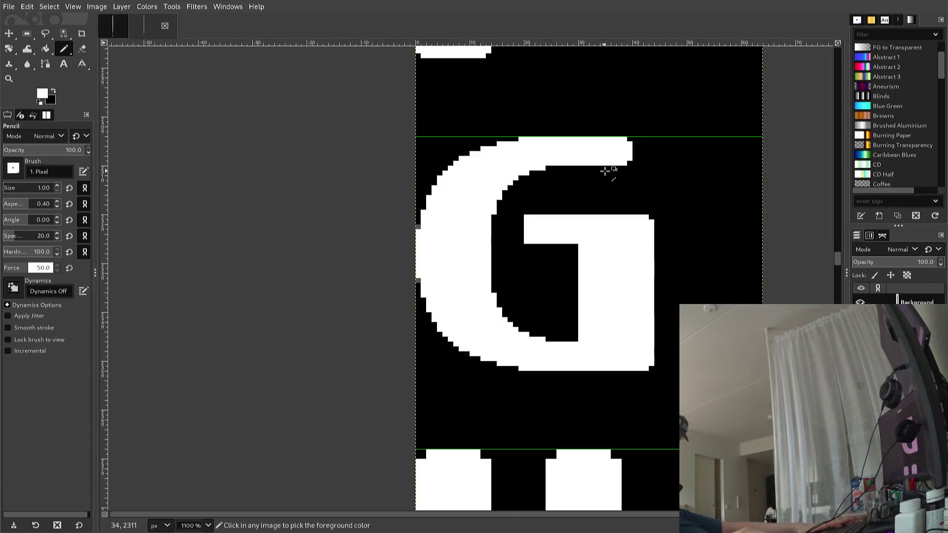
ctrl+click(543, 194)
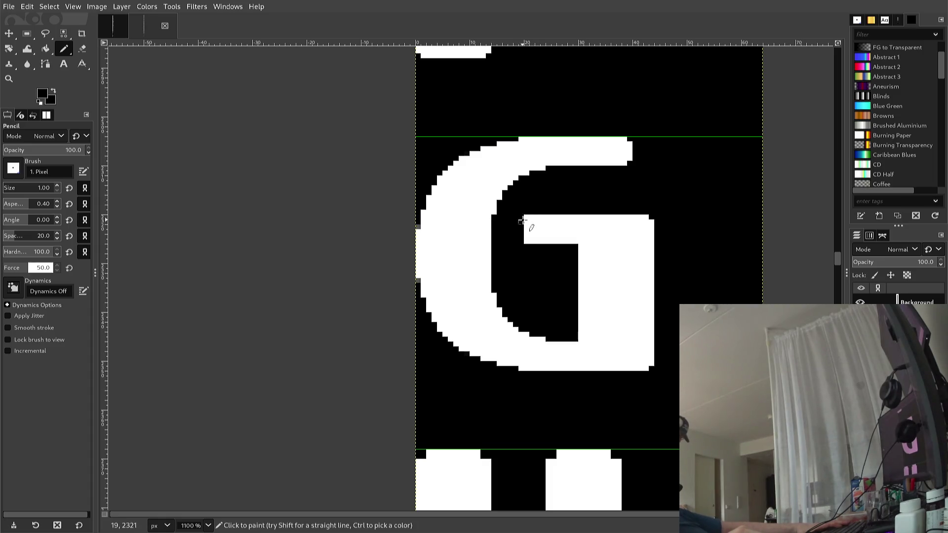
click(524, 218)
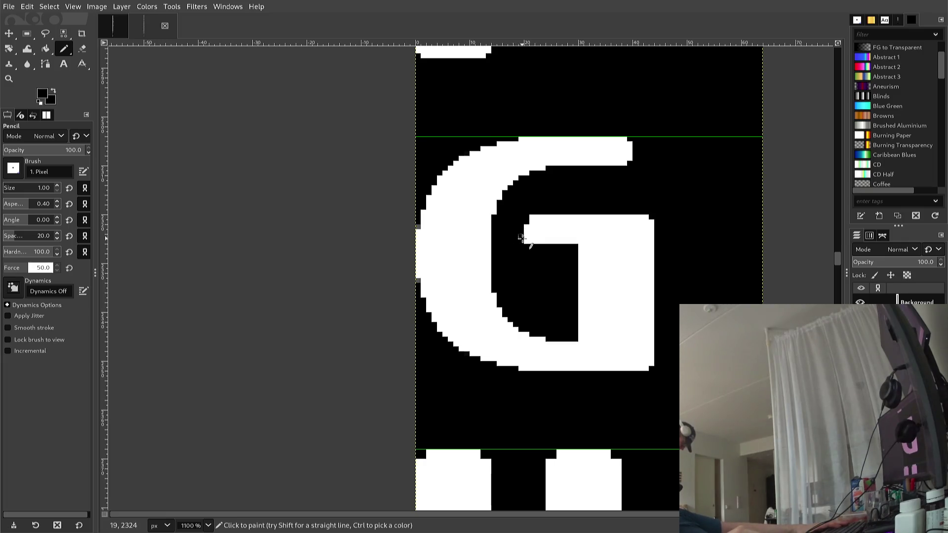
Step: Pick white and fill pixels left of the crossbar, undoing a stray vertical white line
key(ctrl)
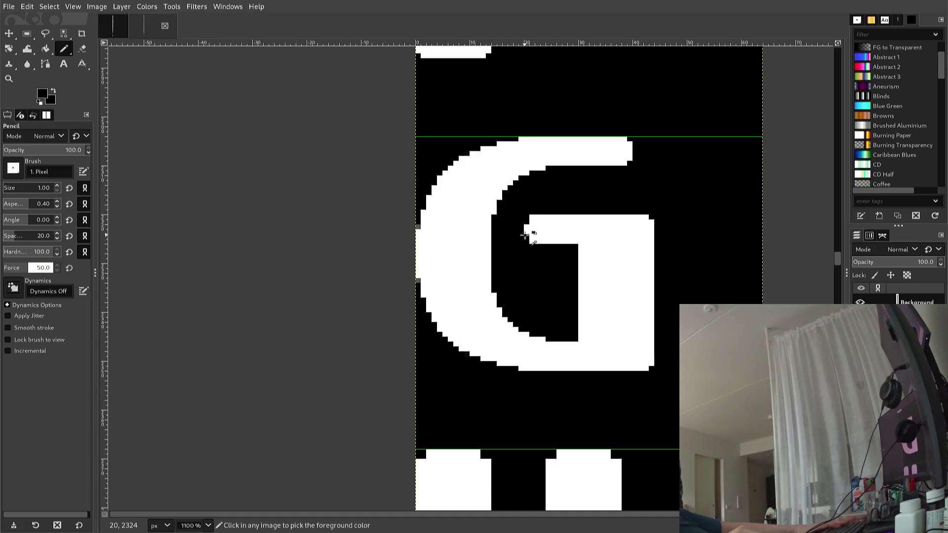
ctrl+click(524, 235)
click(522, 236)
key(ctrl)
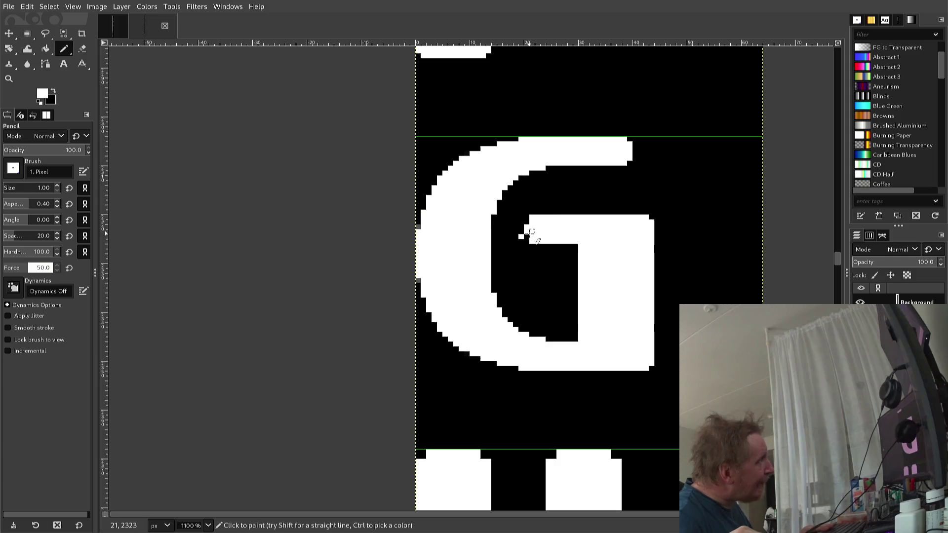
click(527, 237)
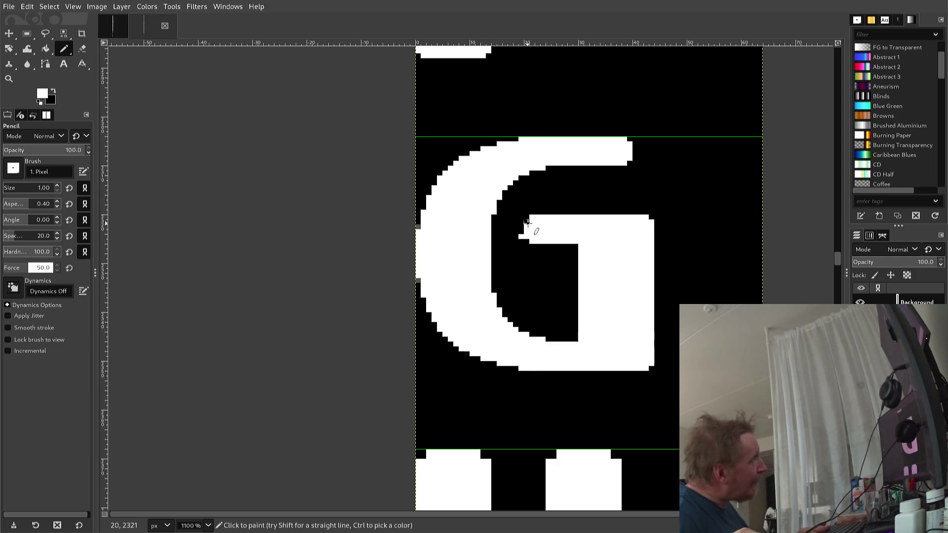
scroll(527, 222, up, 2)
shift+click(526, 223)
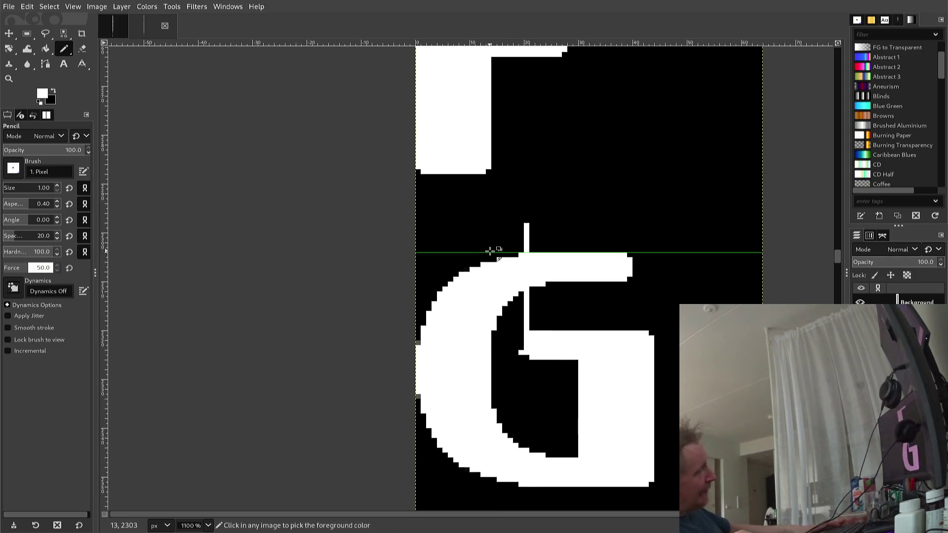
key(ctrl+z)
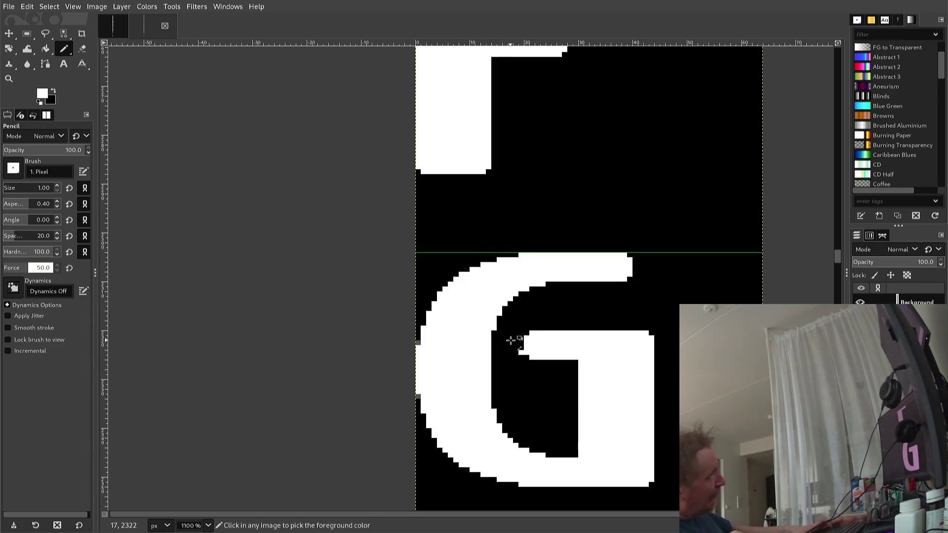
ctrl+click(512, 341)
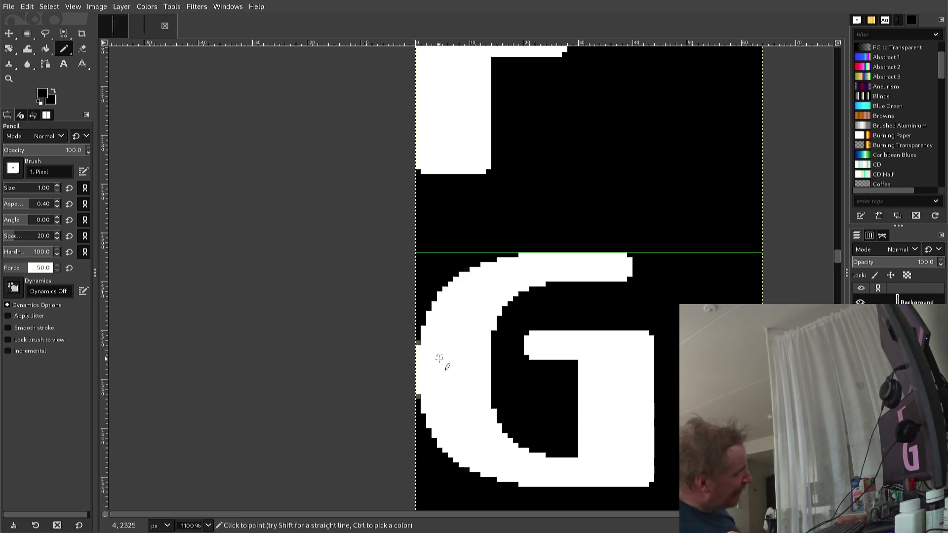
scroll(439, 358, up, 3)
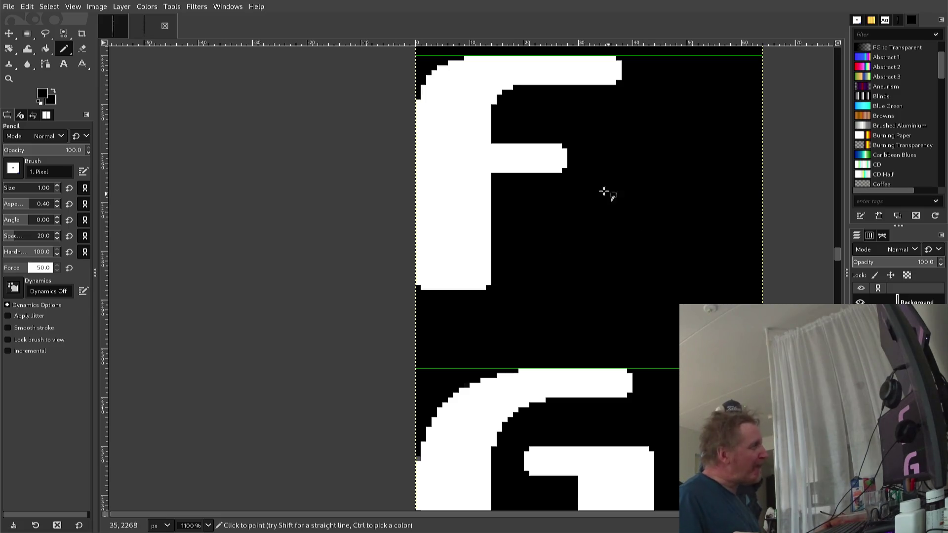
Step: Retouch the H's top-left corner pixel and fill the notches atop both stems white
scroll(555, 207, down, 4)
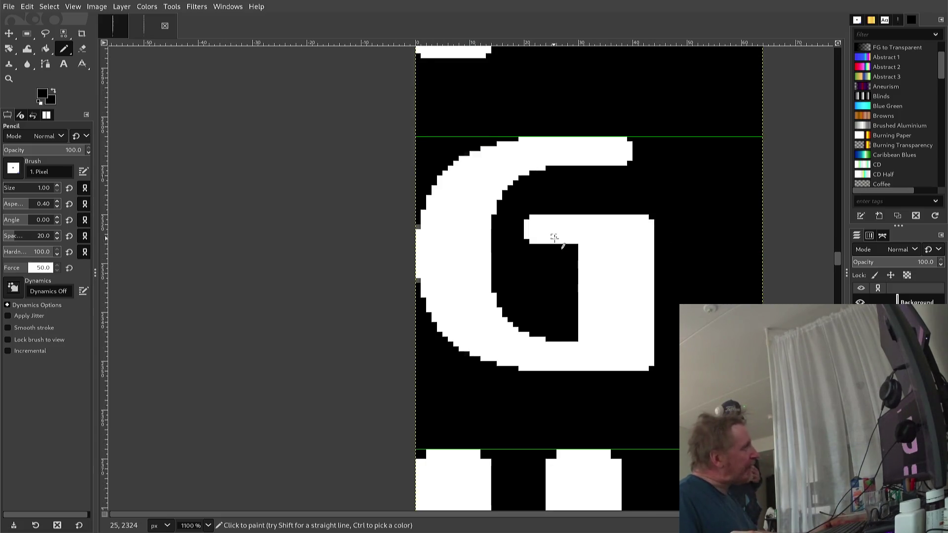
click(421, 223)
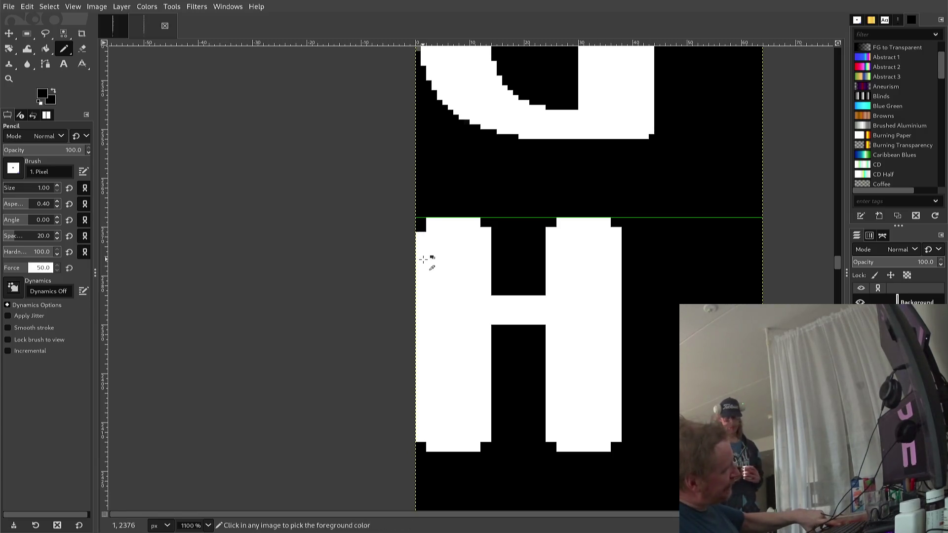
key(x)
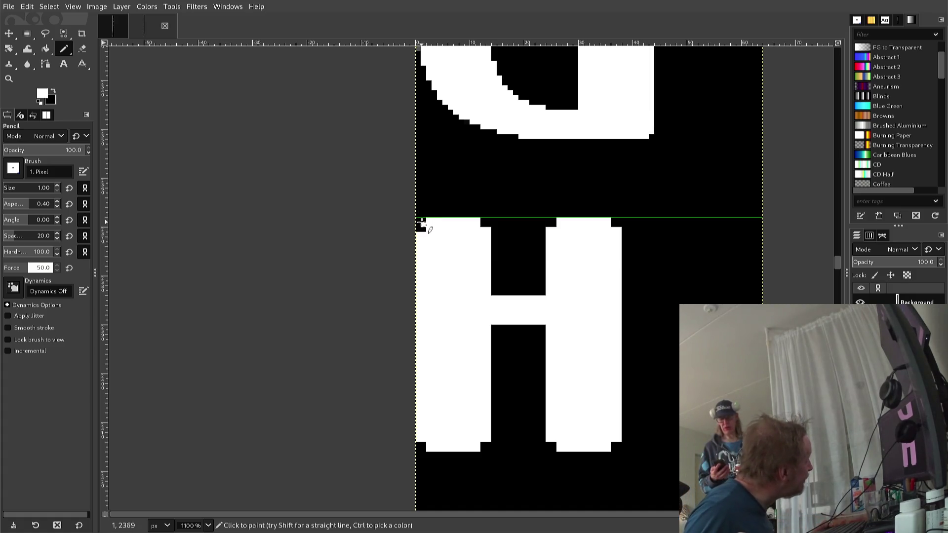
click(422, 226)
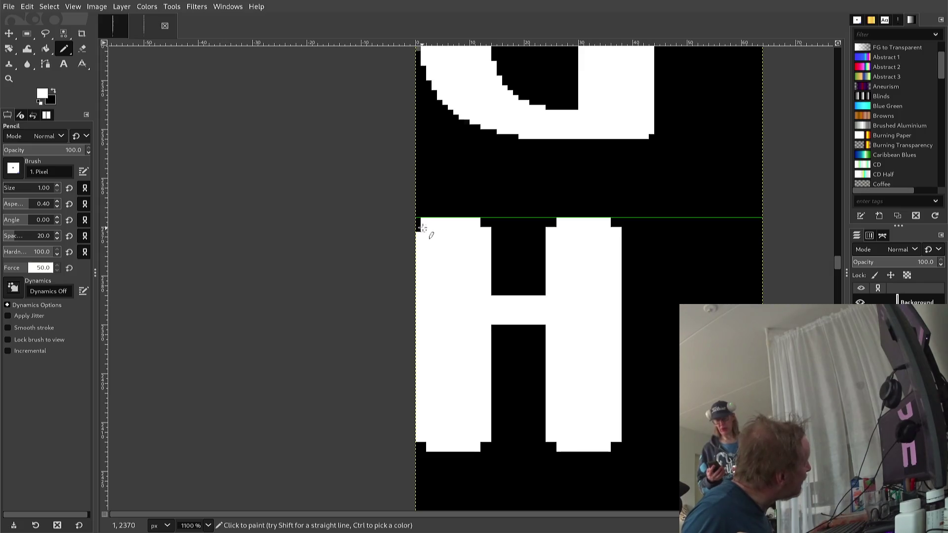
click(483, 221)
click(548, 225)
click(554, 223)
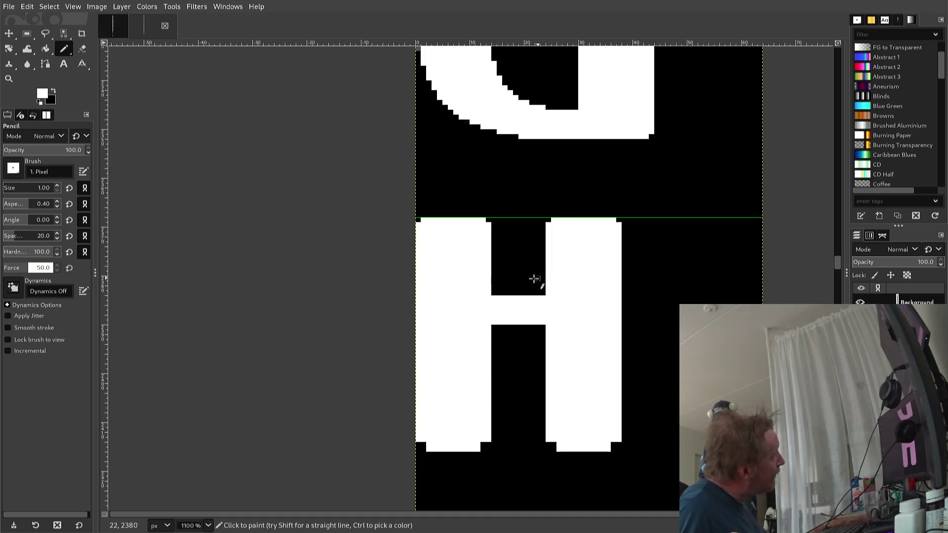
Step: Shape the bottom of the H's right stem, adding white pixels and blackening its corner pixels
click(543, 441)
drag(543, 441, 556, 450)
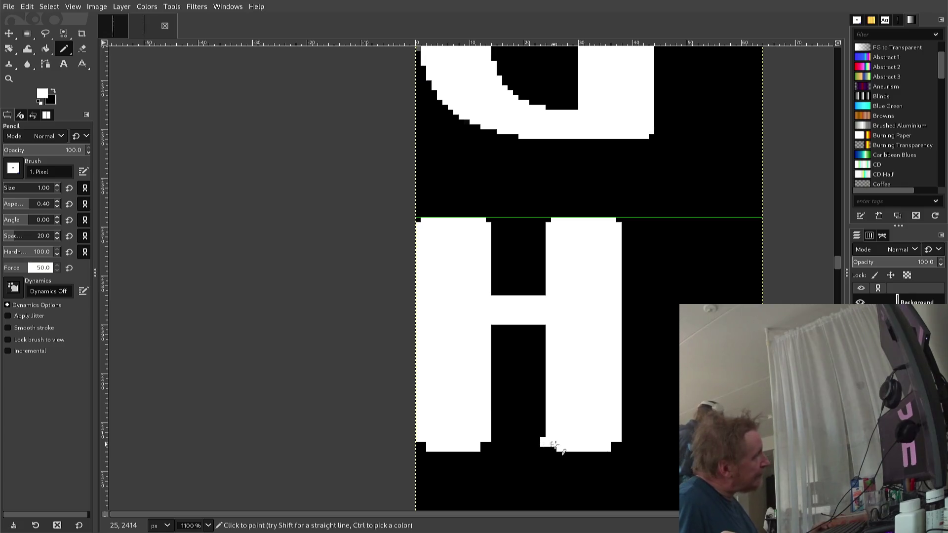
click(617, 447)
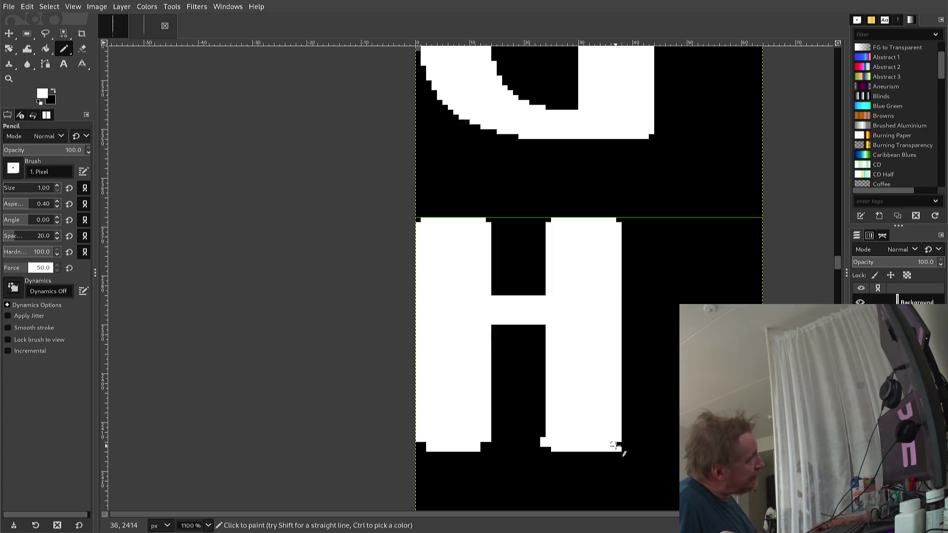
ctrl+click(613, 477)
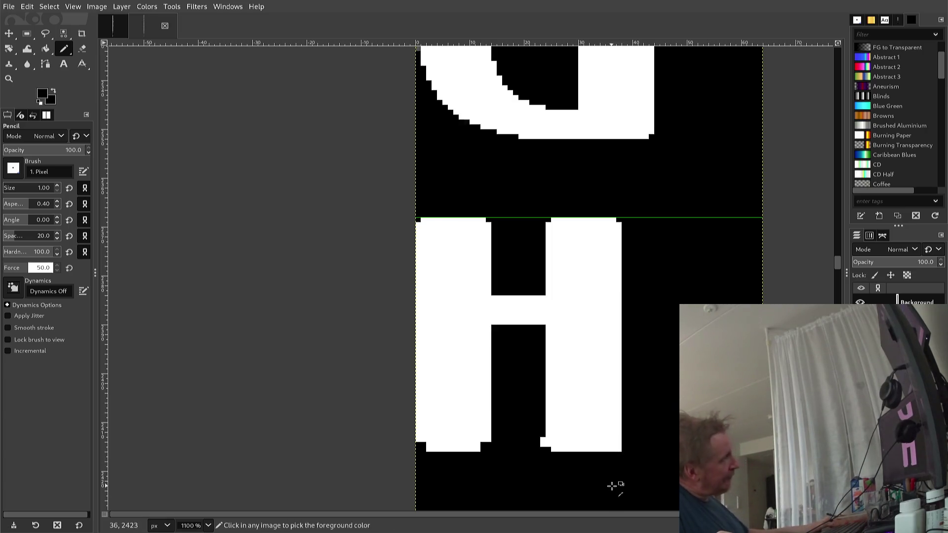
click(621, 448)
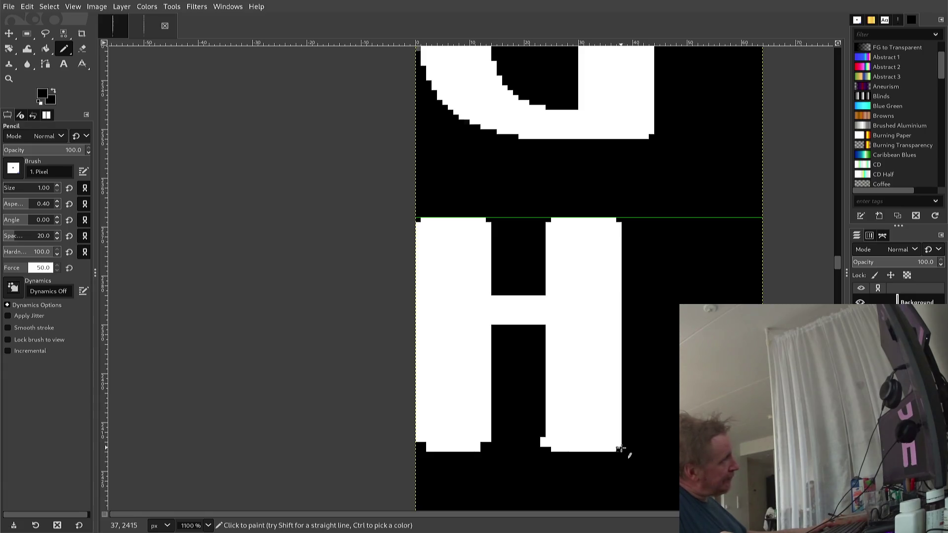
click(542, 443)
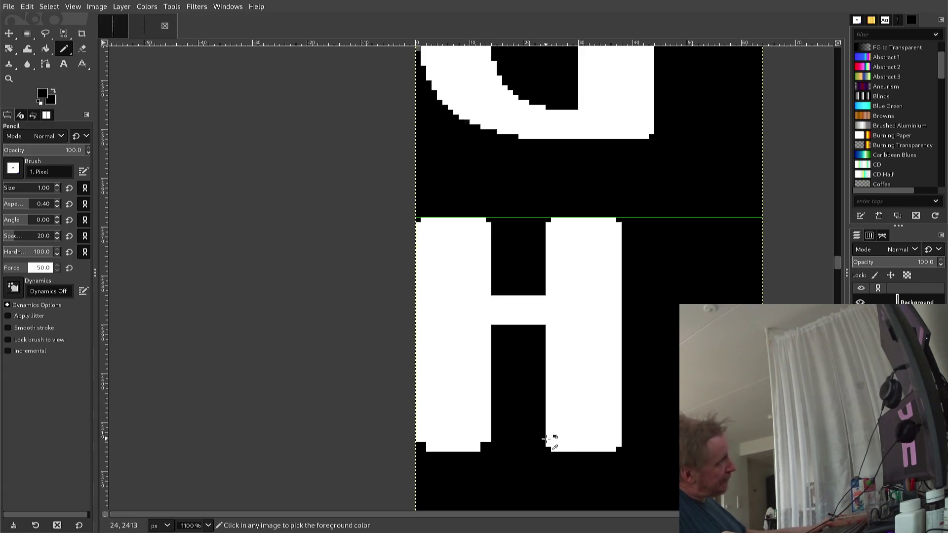
Step: Pick white from the stem and fill the notch at the left stem's bottom-left corner
ctrl+click(556, 439)
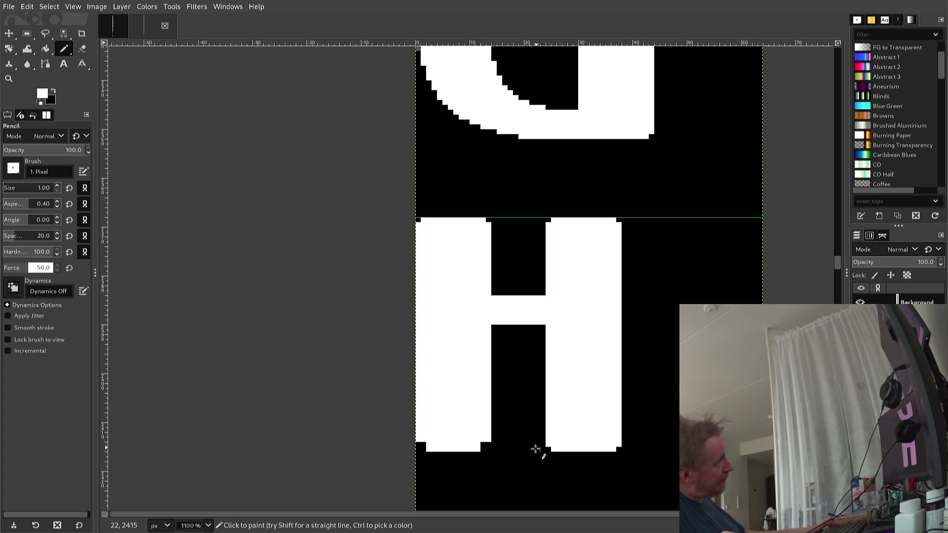
ctrl+click(477, 457)
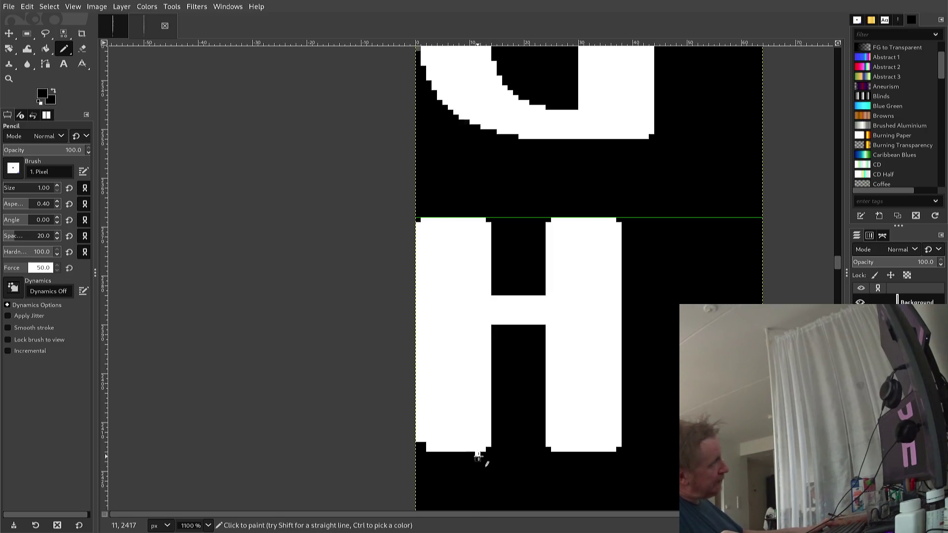
ctrl+click(465, 450)
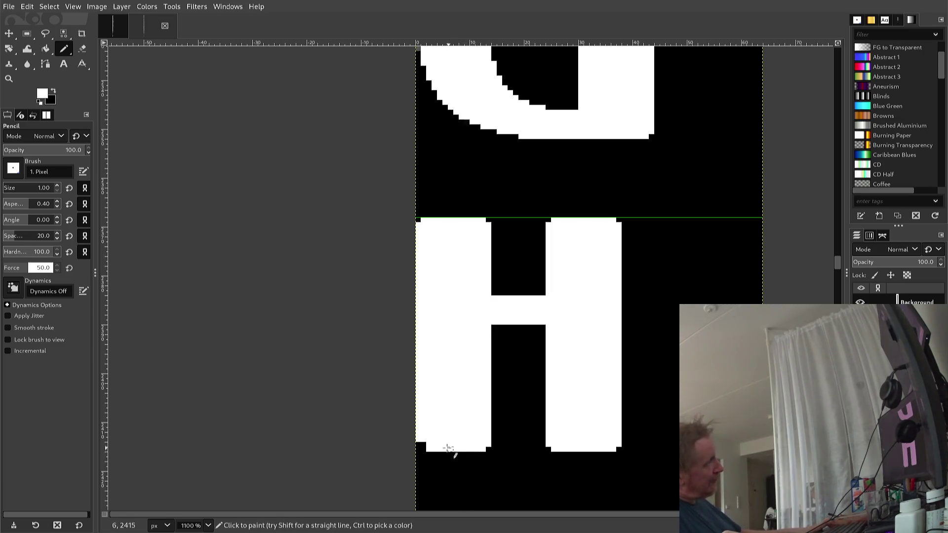
click(422, 447)
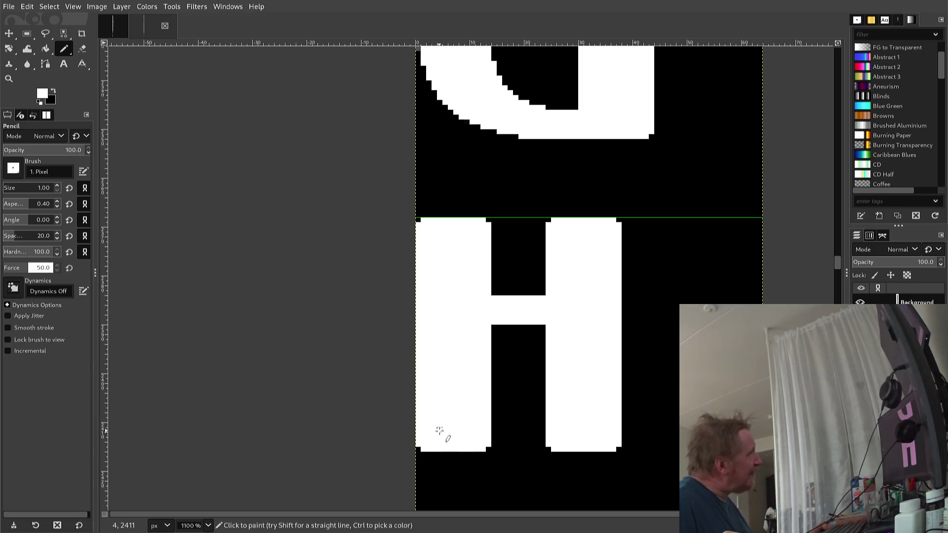
scroll(447, 425, down, 2)
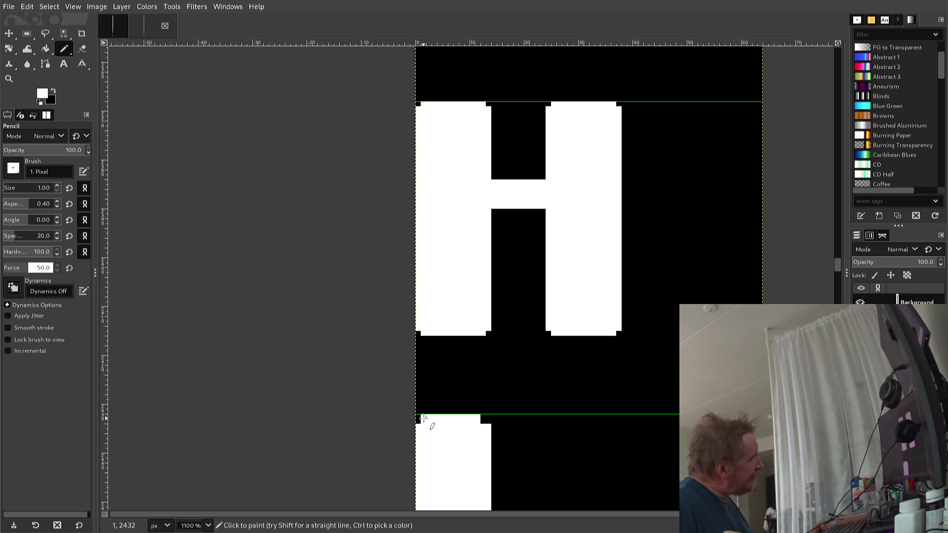
Step: Black out the stray white pixel column above the I and fill the notch in its top edge white
drag(483, 430, 476, 392)
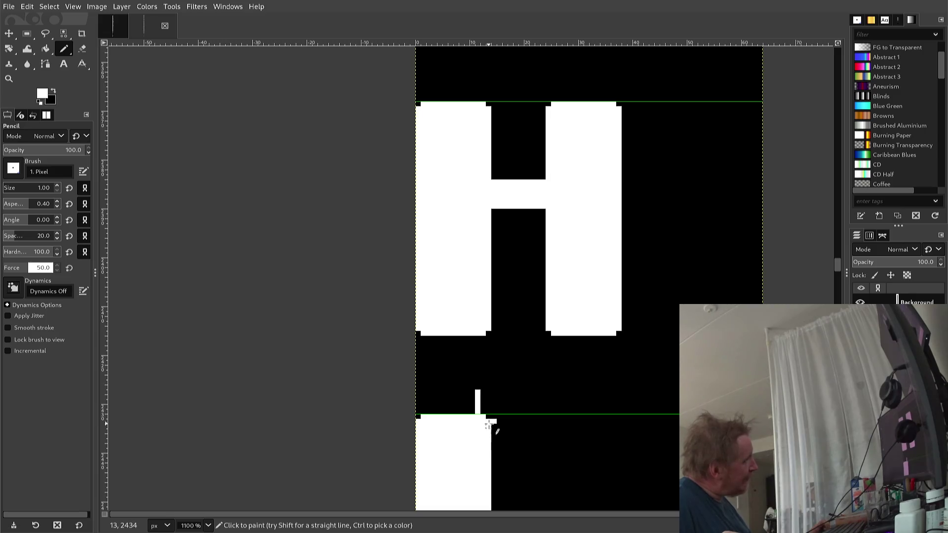
ctrl+click(499, 434)
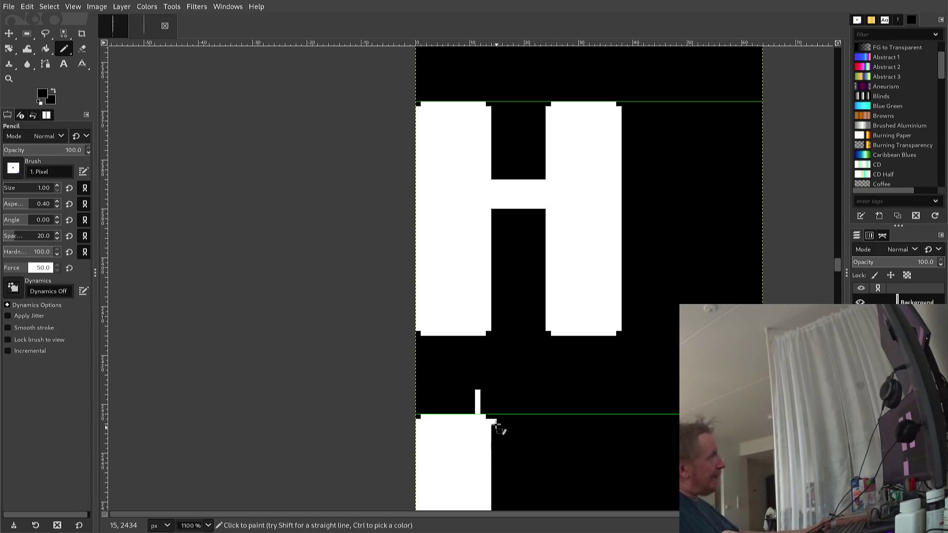
click(494, 421)
click(478, 417)
drag(478, 404, 479, 391)
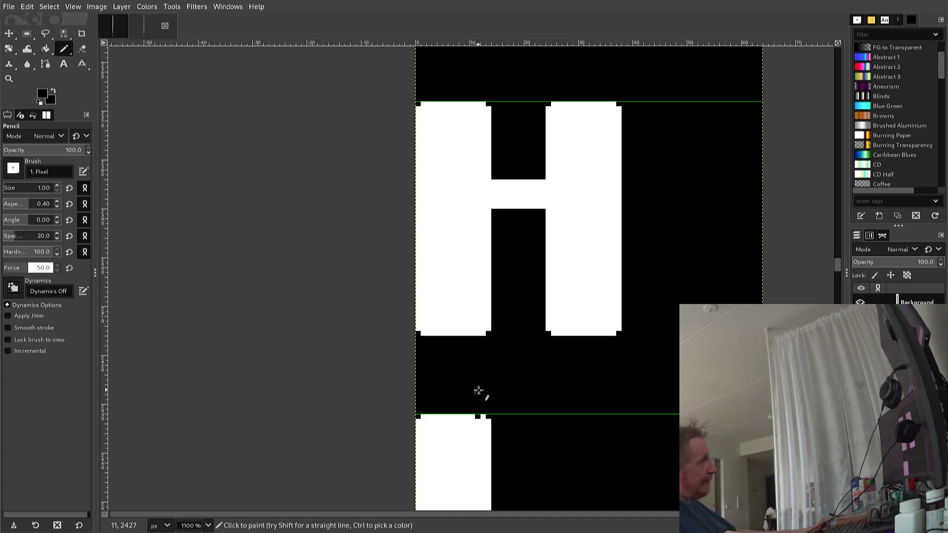
ctrl+click(461, 421)
click(479, 417)
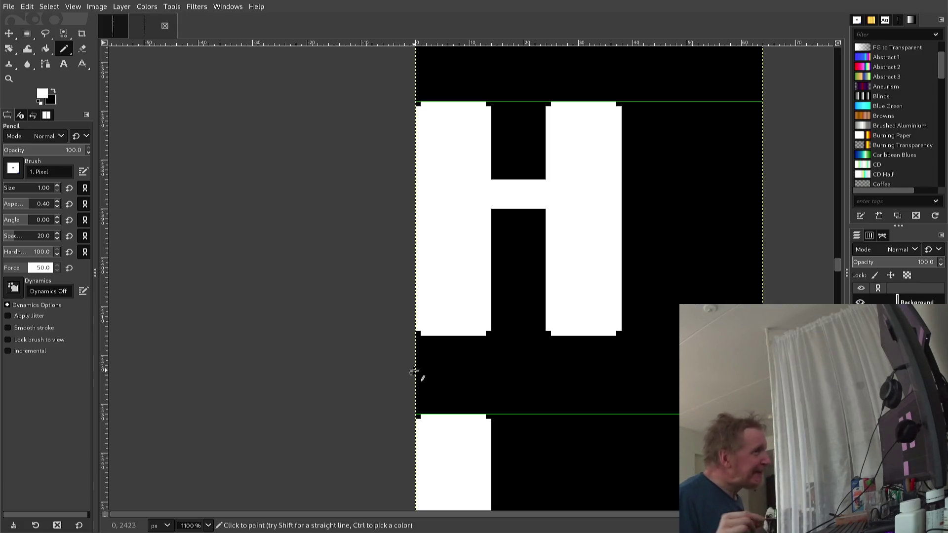
Step: Scroll to the J and whiten the single missing pixel at the top of its stem
scroll(447, 381, down, 5)
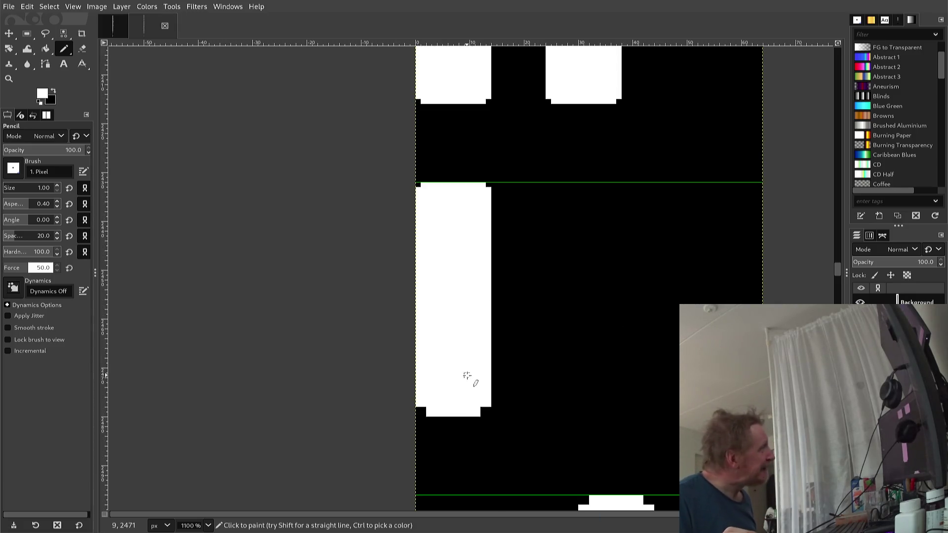
scroll(469, 383, down, 5)
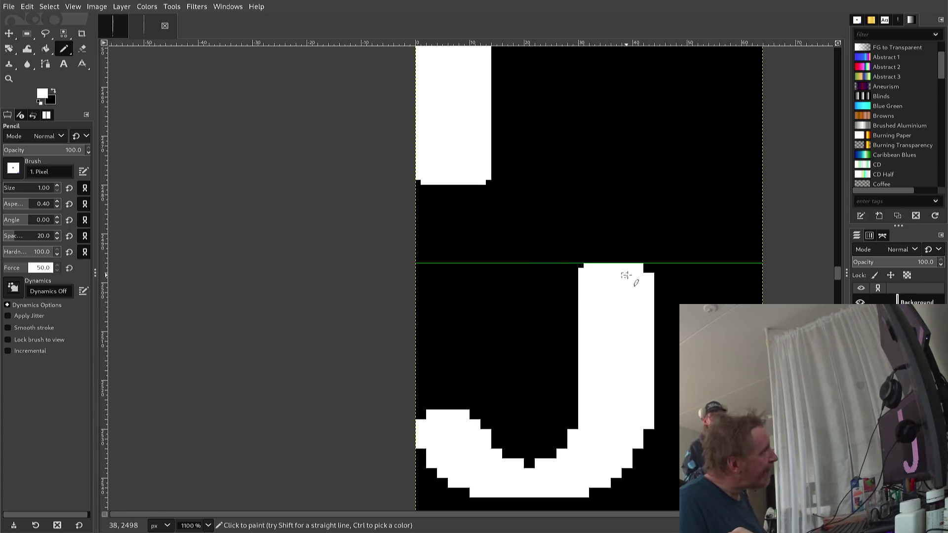
click(646, 269)
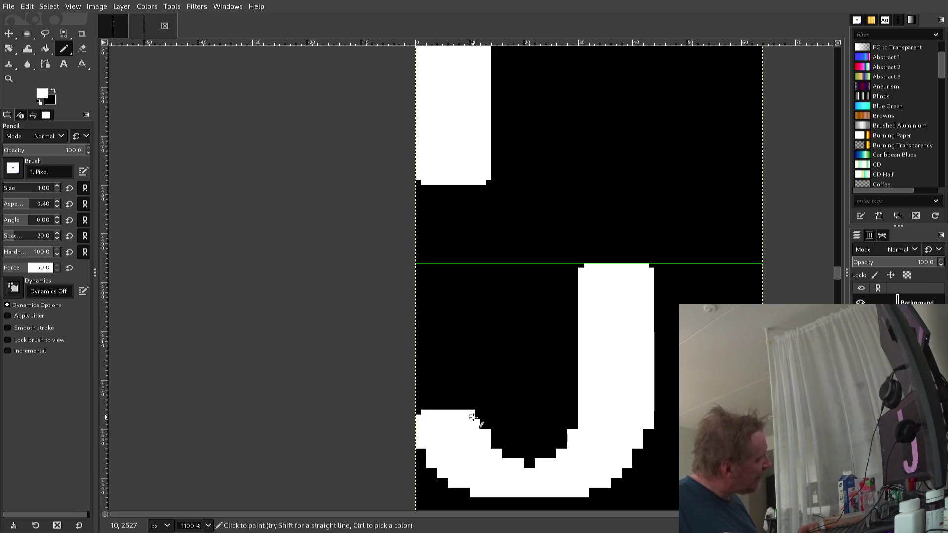
Step: Add white pixels along the J's upper curve, then sample black as the paint colour
drag(478, 417, 478, 427)
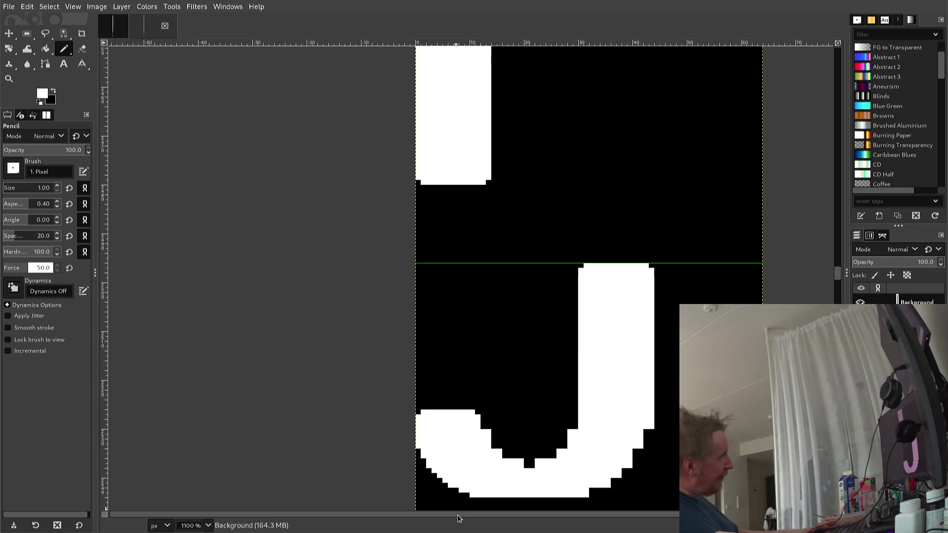
ctrl+click(447, 501)
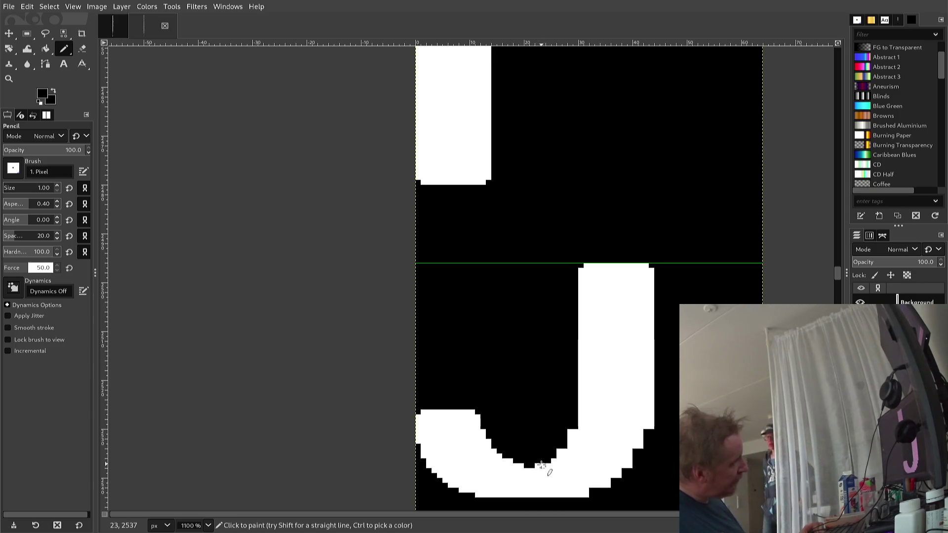
key(ctrl)
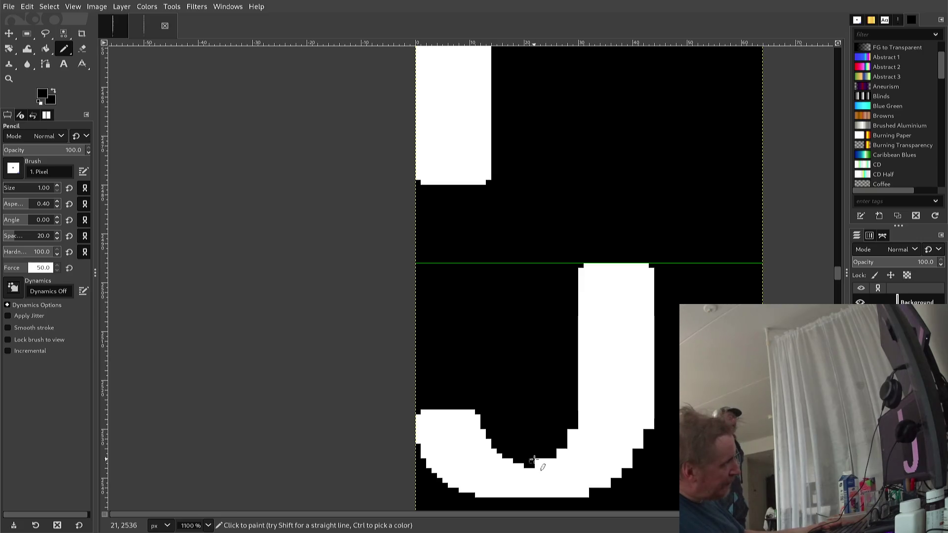
Step: Paint black pixels into the J's inner bottom curve, then sample white from the J
key(ctrl)
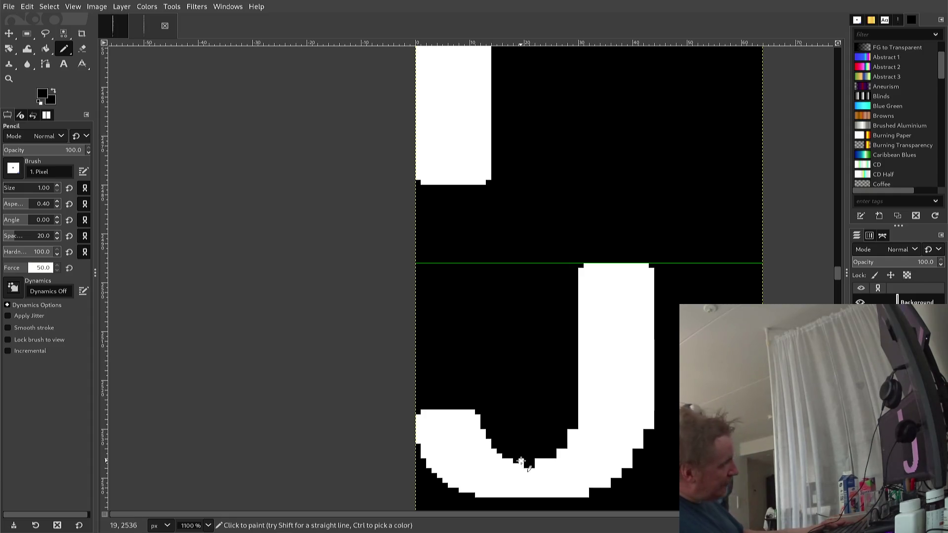
click(532, 463)
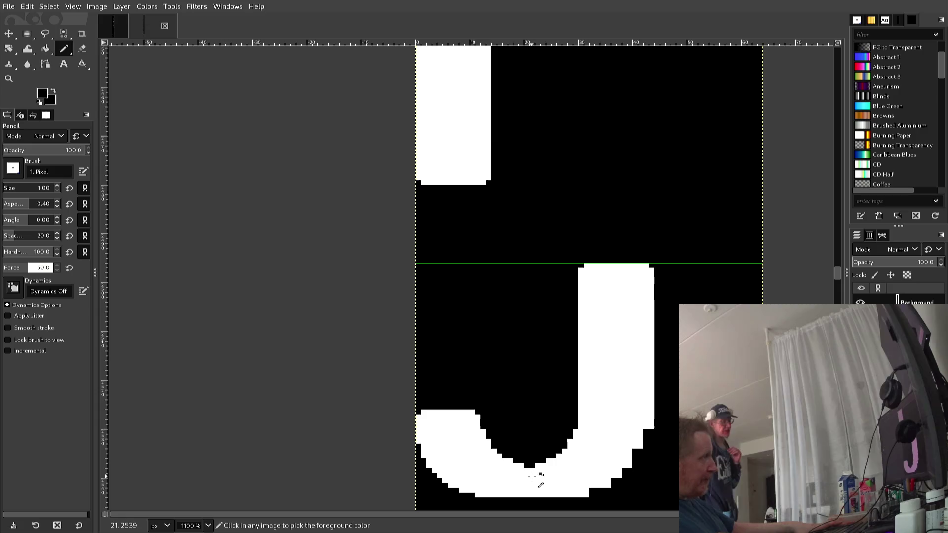
ctrl+click(549, 475)
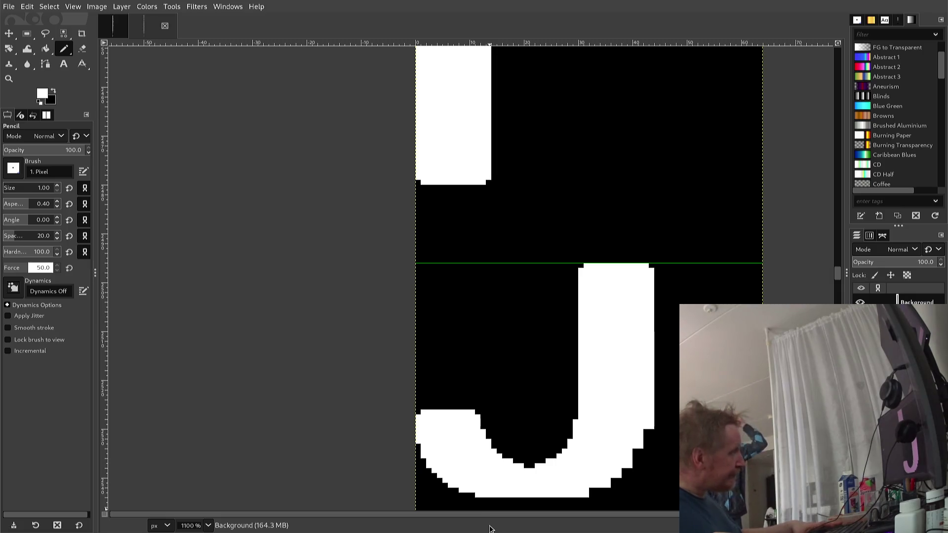
key(ctrl)
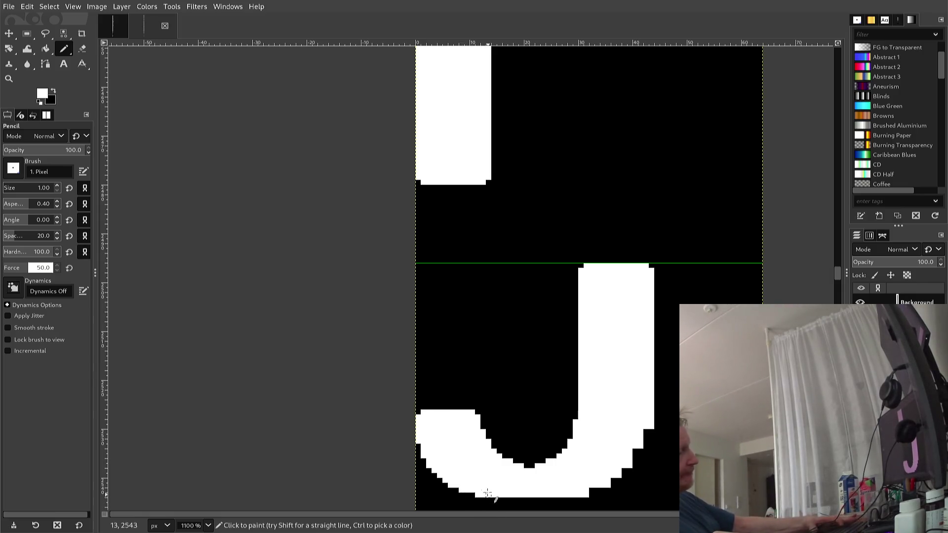
key(r)
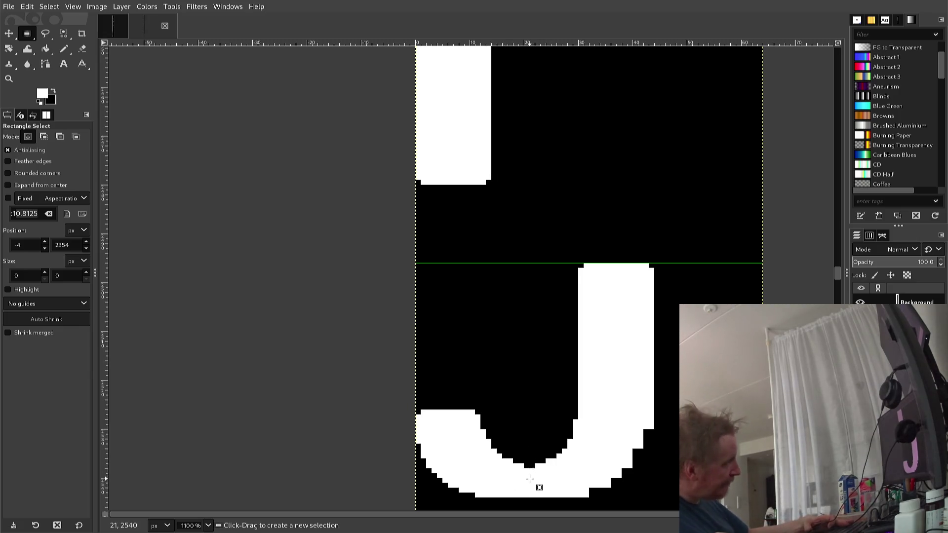
Step: Copy a rectangle of the J's inner bottom curve and anchor the pasted copy back in
mouse_move(531, 474)
mouse_down()
mouse_move(527, 451)
mouse_move(584, 429)
mouse_move(597, 413)
mouse_up()
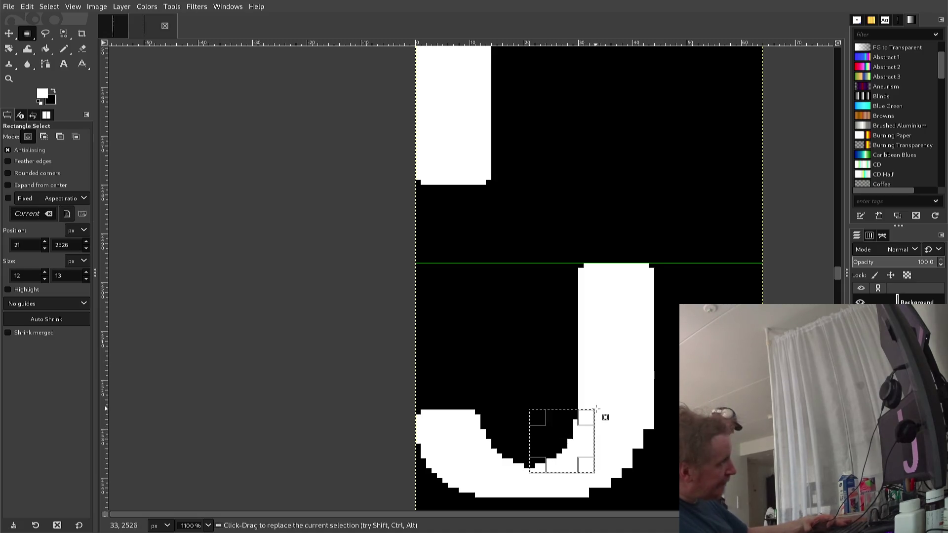
key(ctrl+c)
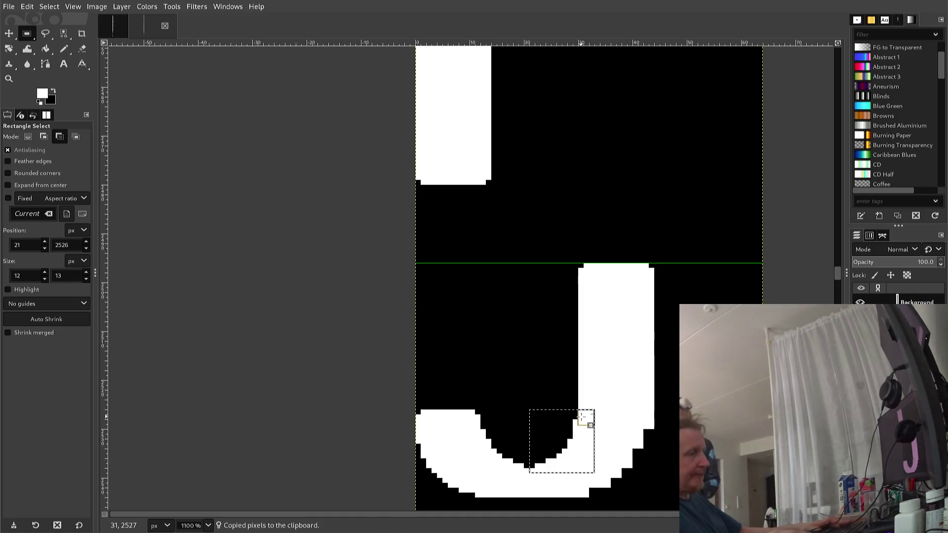
key(ctrl+v)
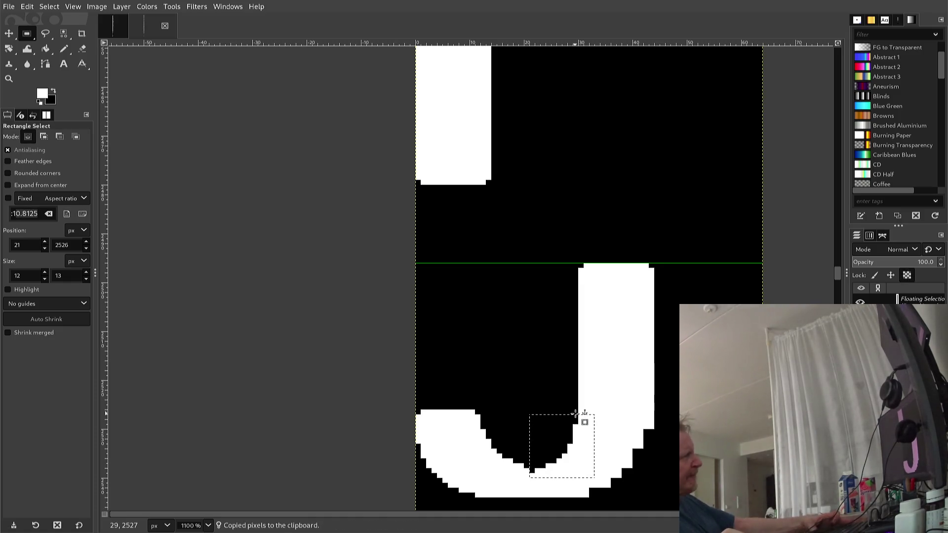
click(589, 404)
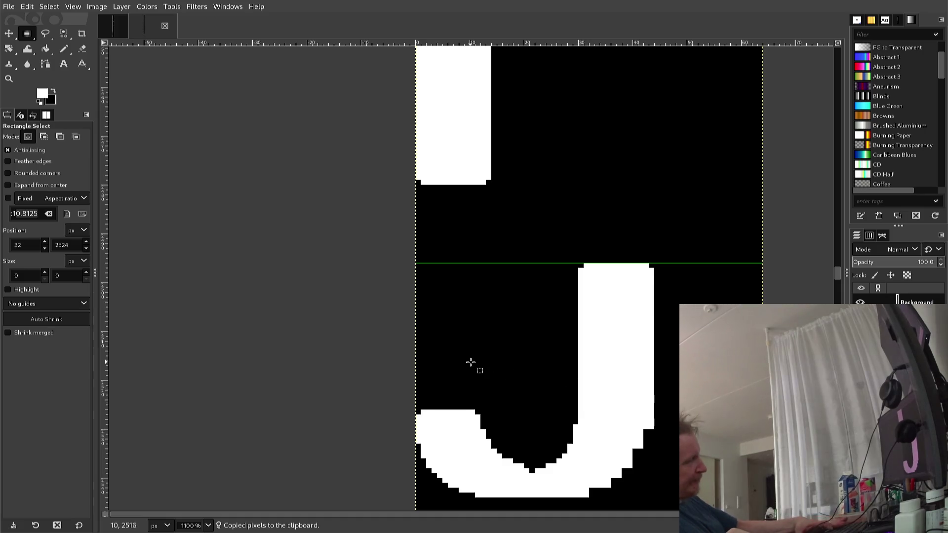
key(n)
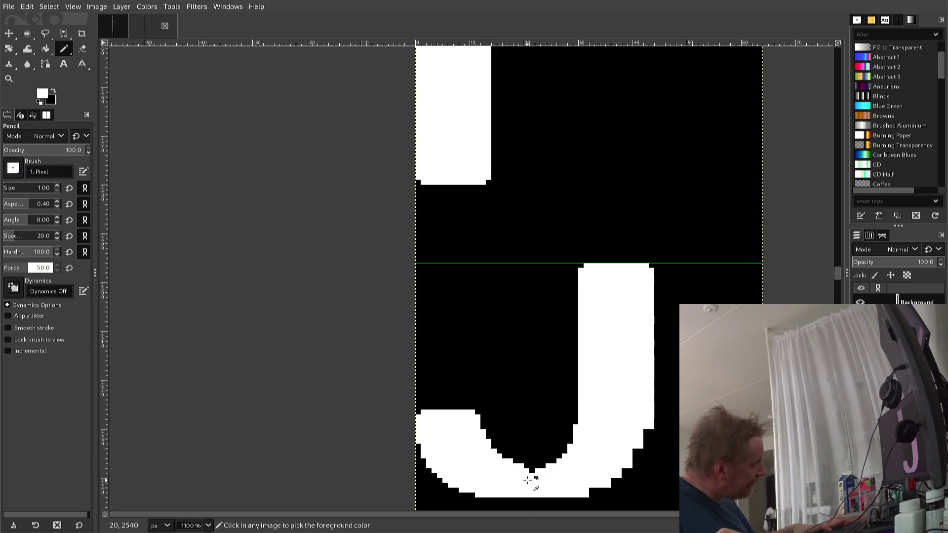
Step: Touch up one pixel on the J's inner curve, then sample black from the background
click(530, 467)
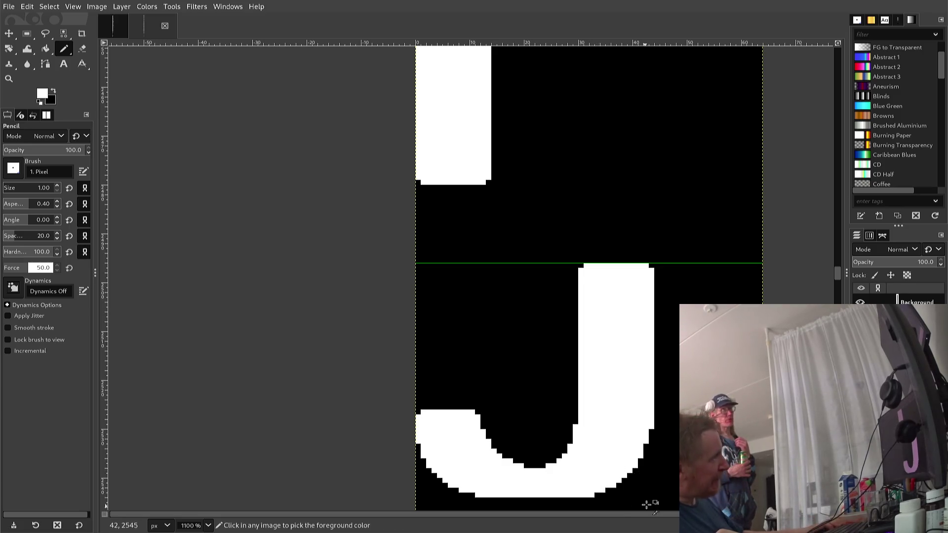
ctrl+click(658, 490)
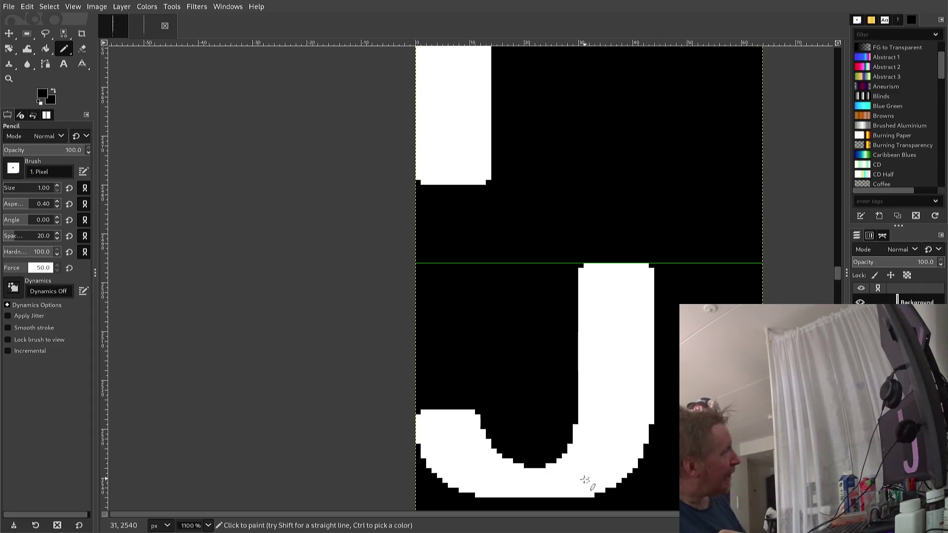
scroll(580, 496, down, 3)
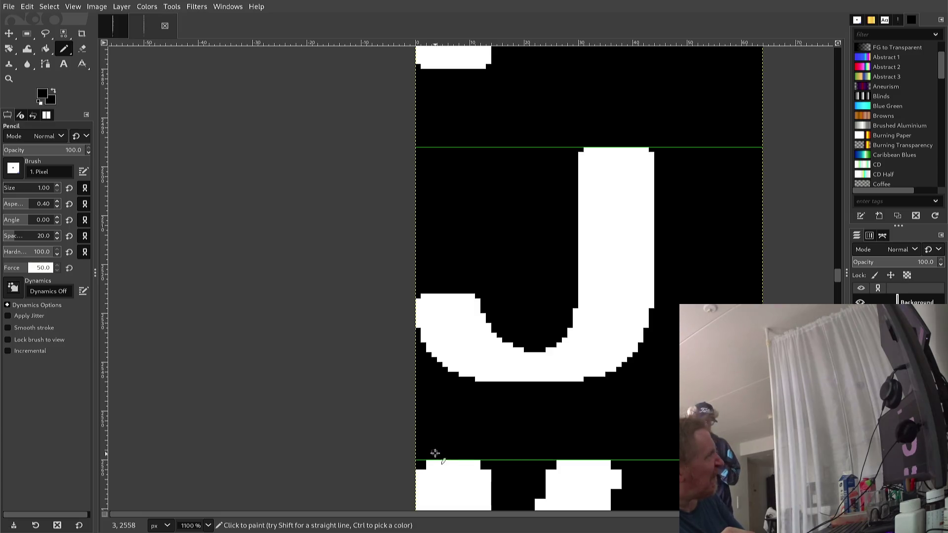
scroll(440, 436, down, 3)
Step: Check the J and K, then re-export the glyph sheet to font2.png with Ctrl+E
scroll(442, 435, down, 3)
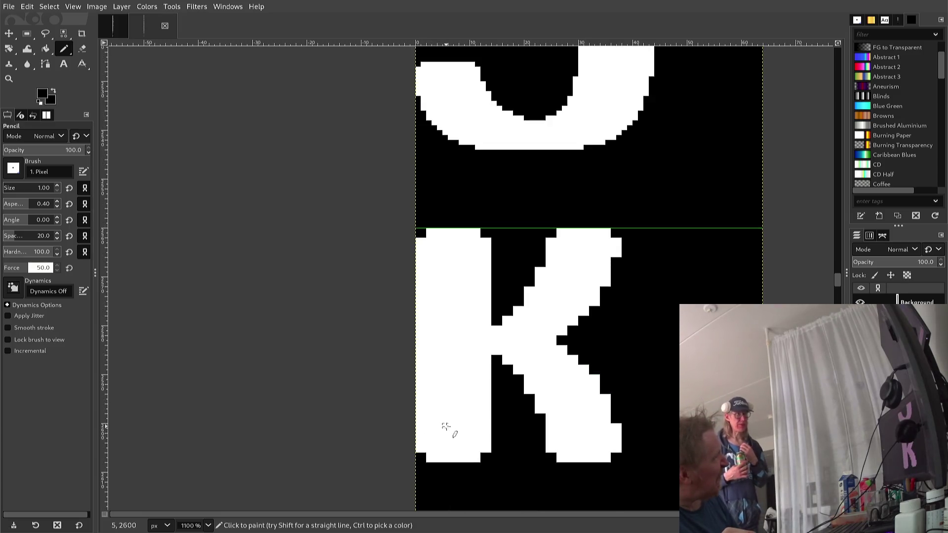
scroll(444, 425, up, 3)
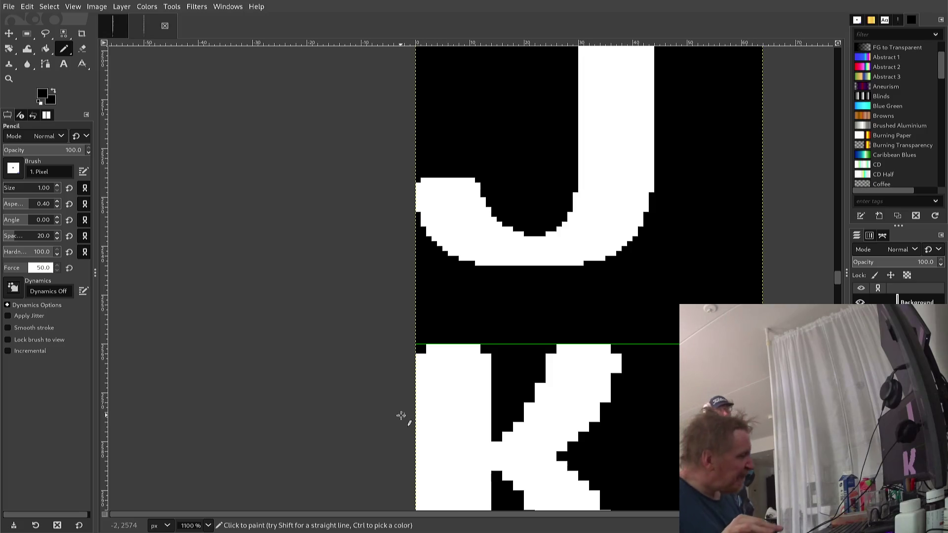
key(ctrl+e)
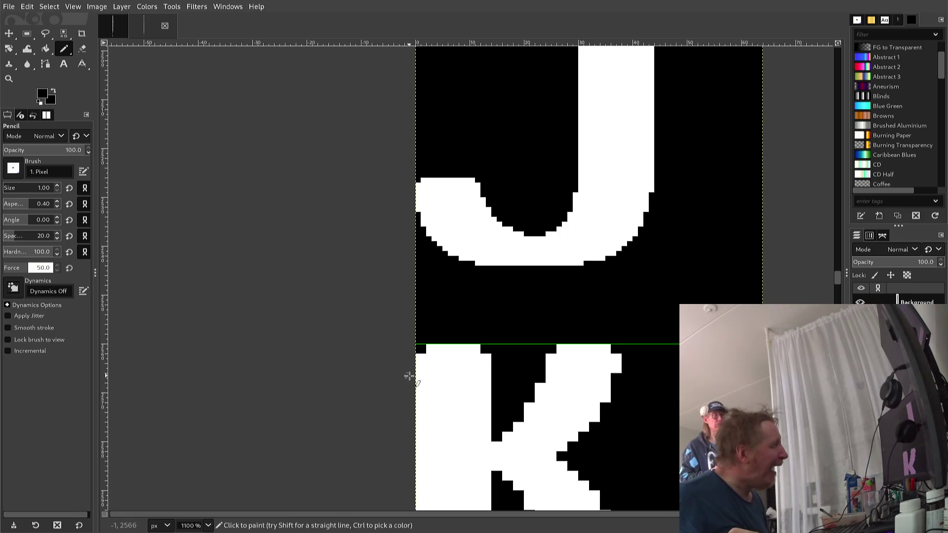
Step: Scroll down the glyph sheet toward the J and K
scroll(409, 376, down, 3)
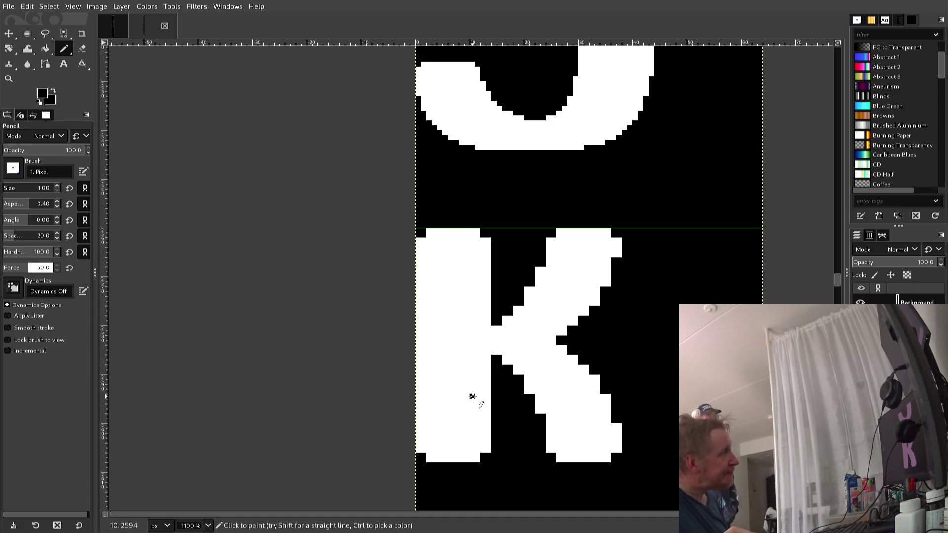
click(472, 397)
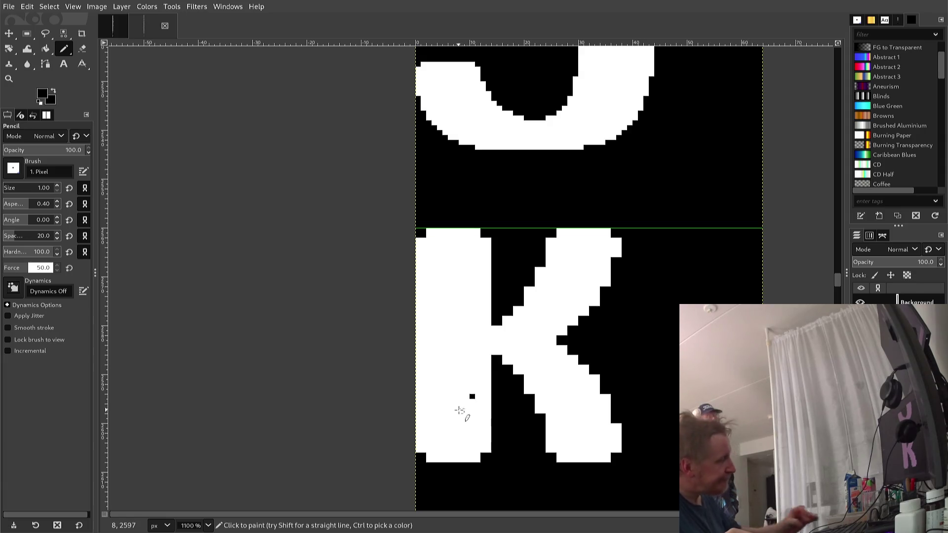
key(z)
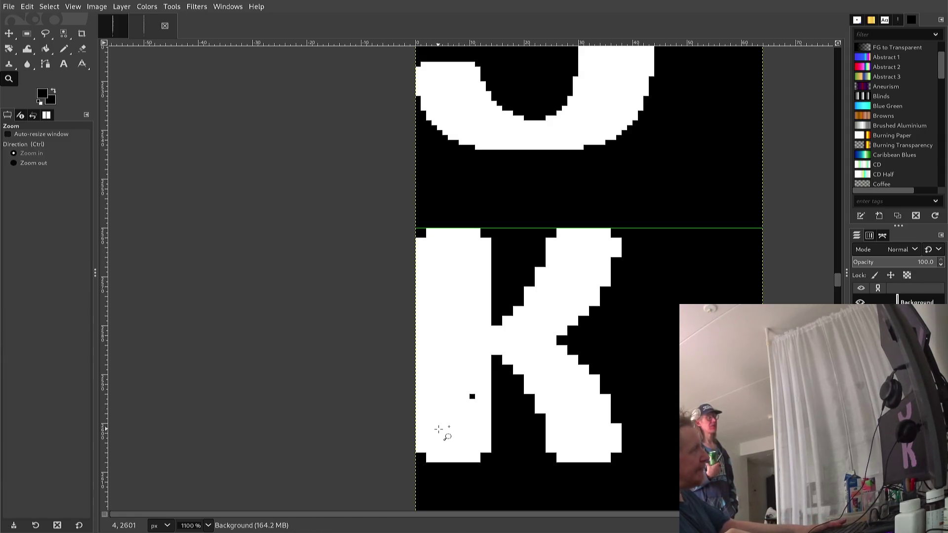
key(ctrl+z)
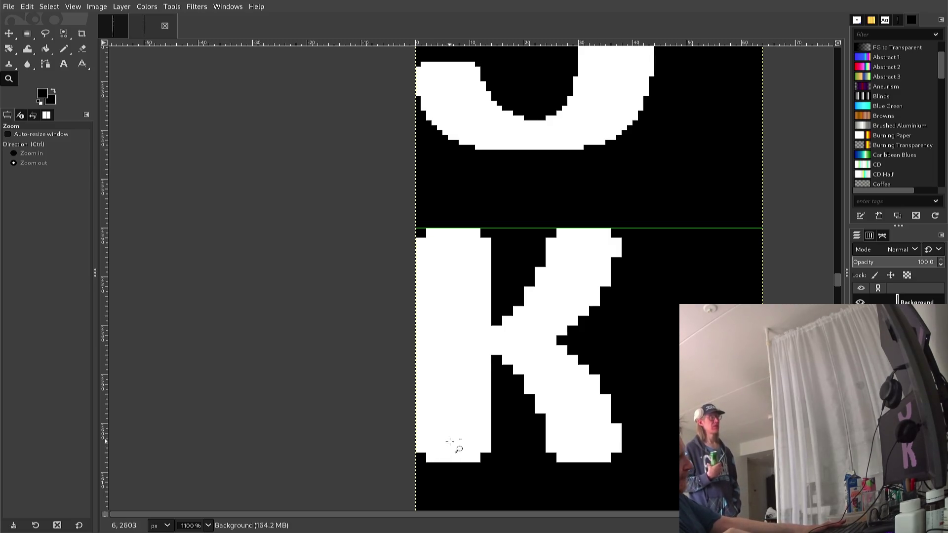
ctrl+click(452, 434)
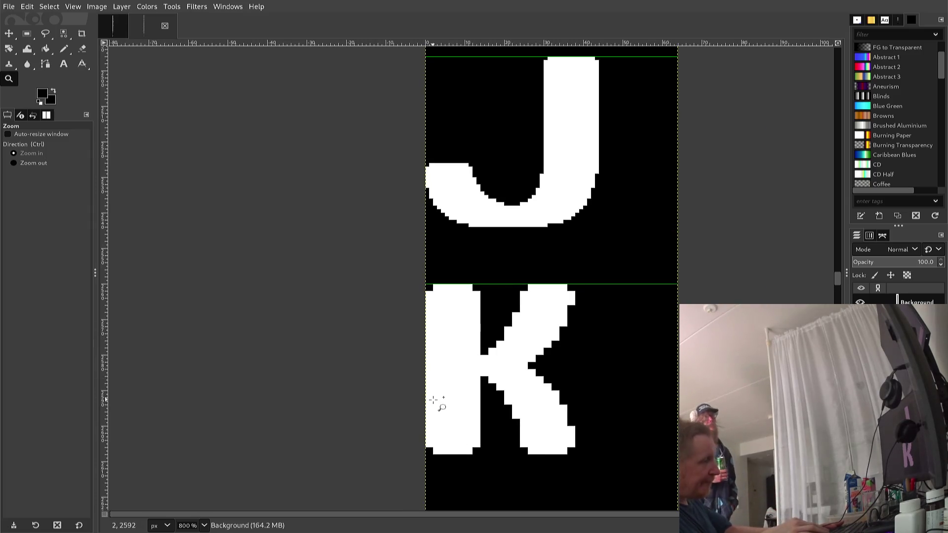
key(n)
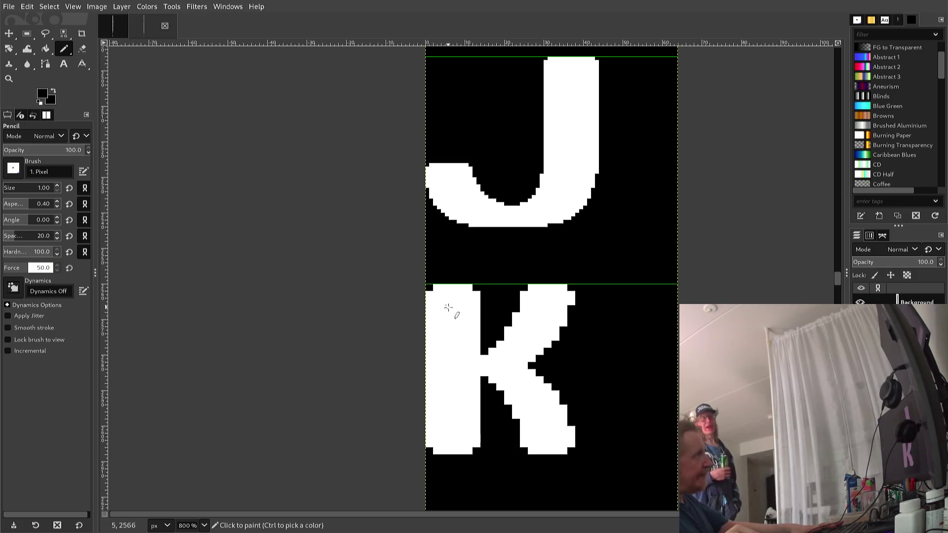
ctrl+scroll(449, 312, up, 3)
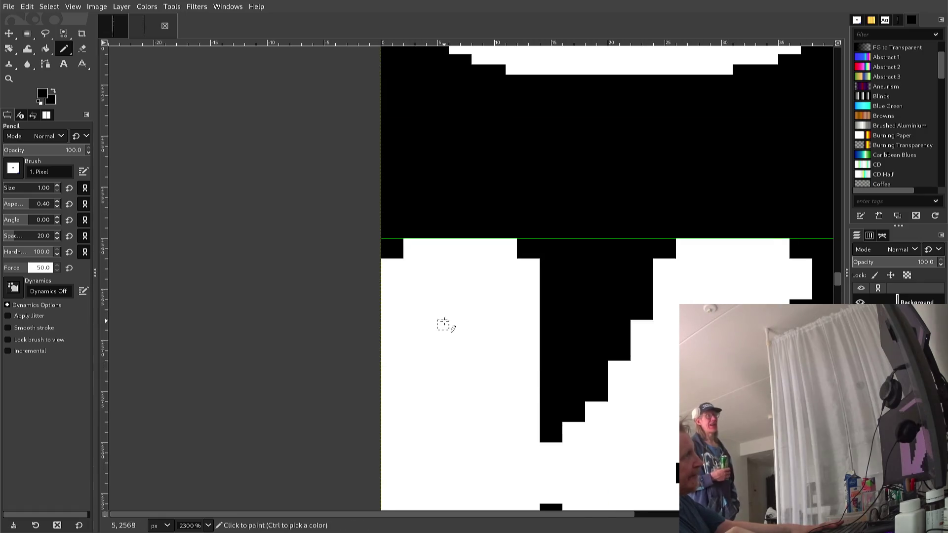
scroll(444, 322, down, 3)
mouse_move(451, 317)
mouse_down()
mouse_move(464, 324)
mouse_move(415, 320)
mouse_move(370, 271)
mouse_up()
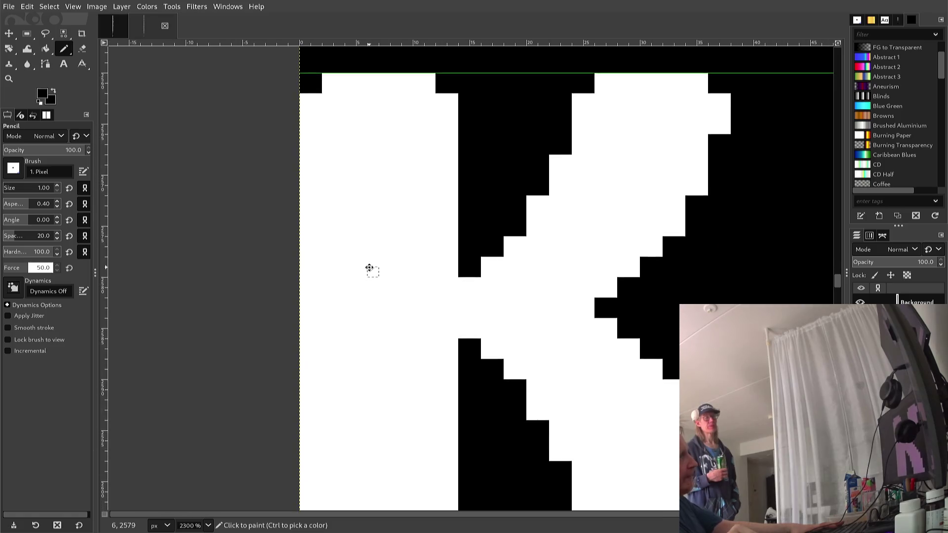
scroll(369, 270, up, 3)
ctrl+scroll(368, 273, down, 1)
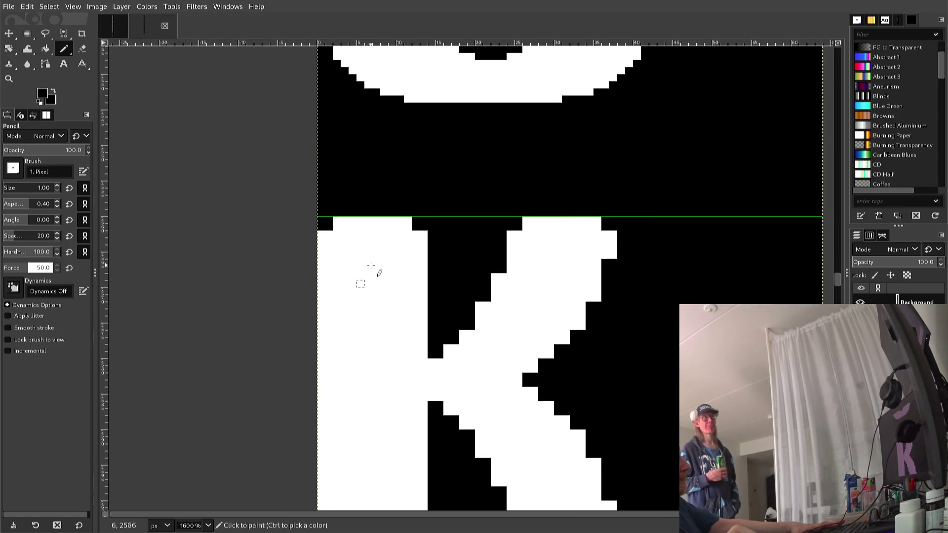
scroll(369, 235, up, 3)
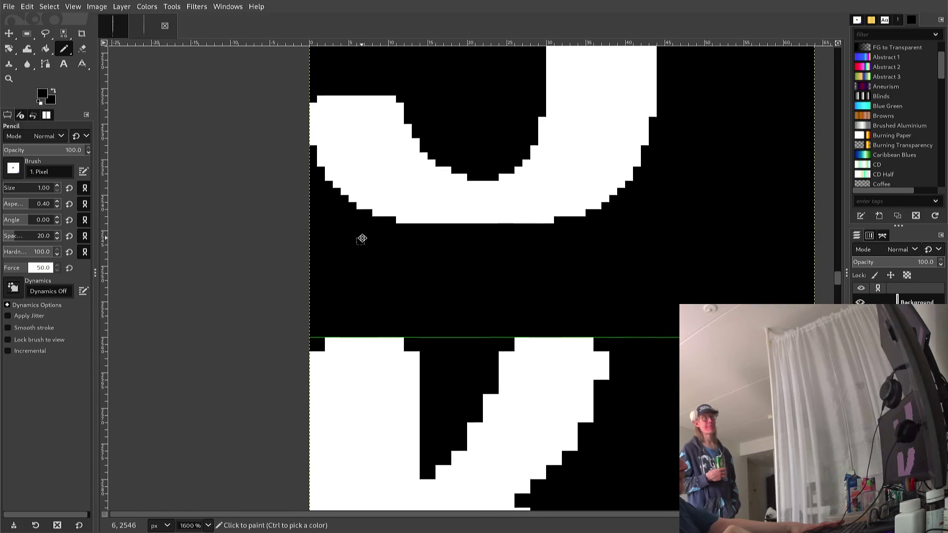
mouse_move(345, 212)
mouse_down()
mouse_move(324, 187)
mouse_move(314, 70)
mouse_move(301, 100)
mouse_move(306, 86)
mouse_up()
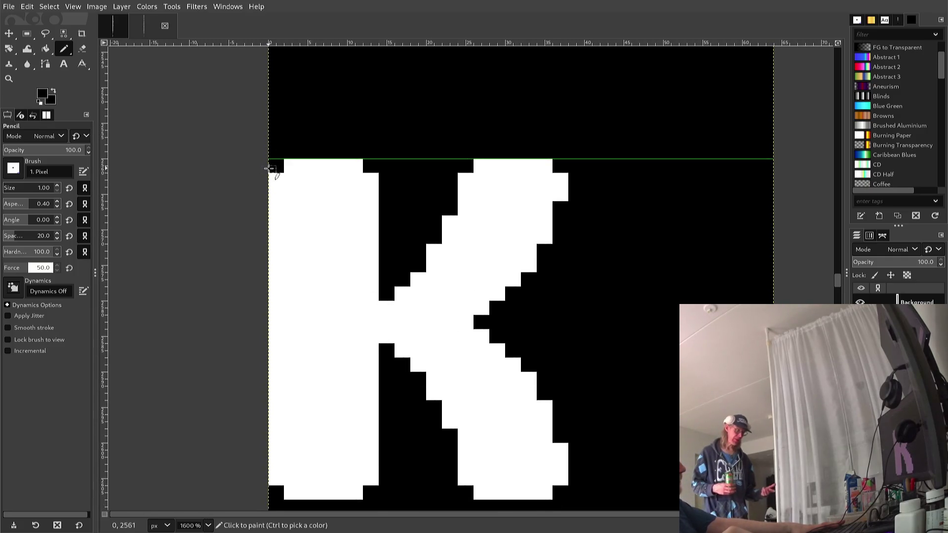
Step: Square off the K's top-left corner by filling its notch pixel white
click(288, 170)
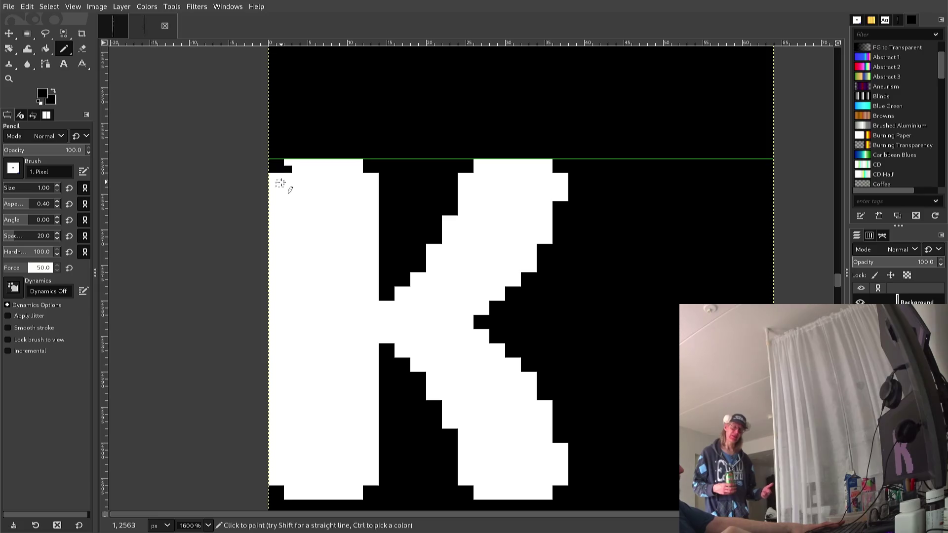
ctrl+click(280, 178)
click(281, 170)
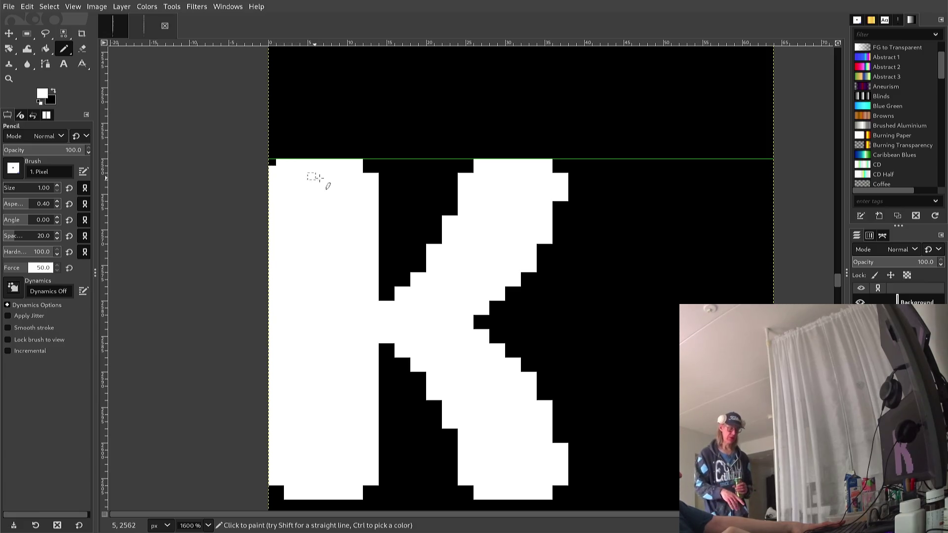
Step: Black out the extra pixels above the K's stem and trim one inner-diagonal pixel
click(362, 155)
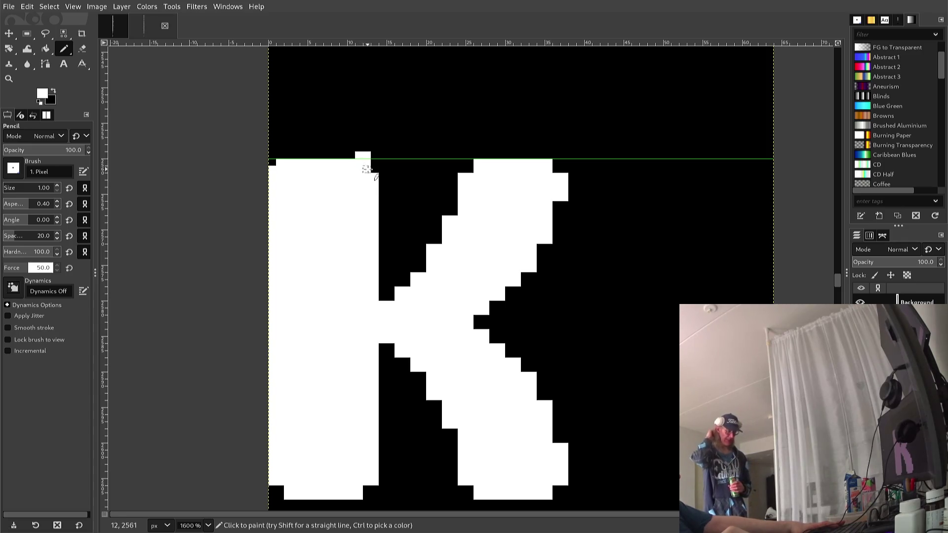
ctrl+click(353, 144)
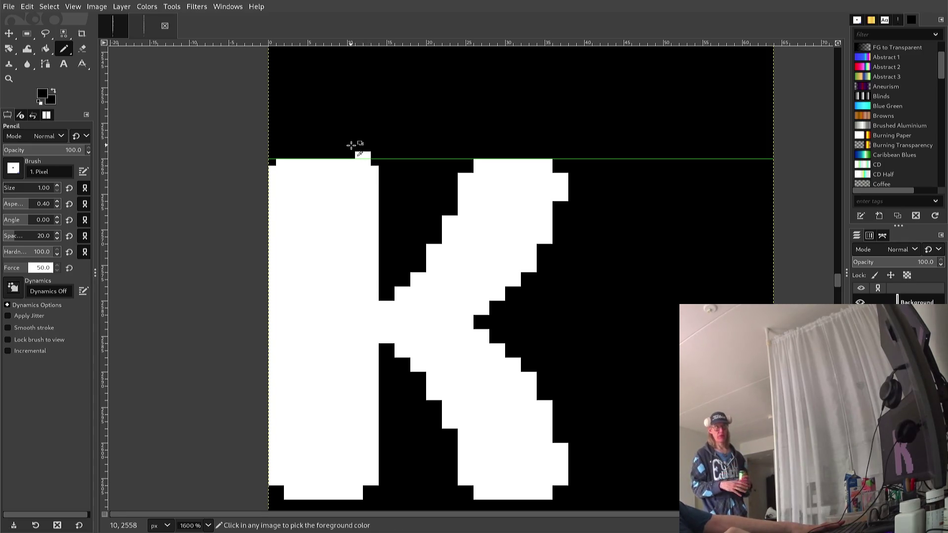
click(359, 154)
click(367, 155)
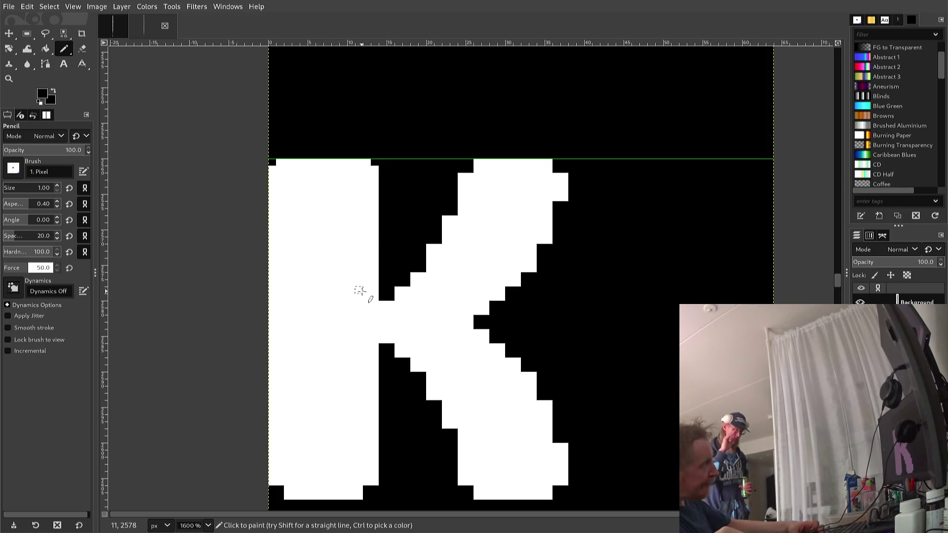
click(399, 291)
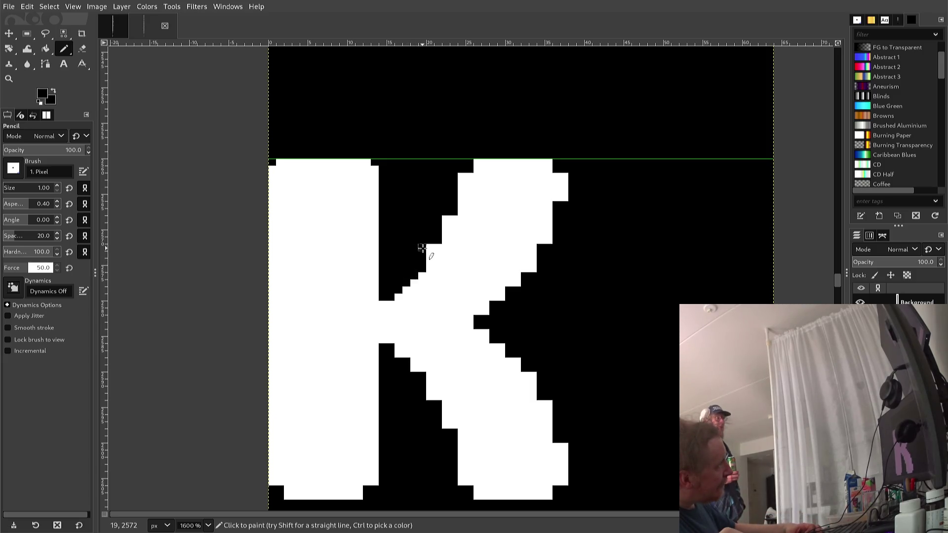
Step: Trim pixels black along the K's upper diagonal edge
click(430, 250)
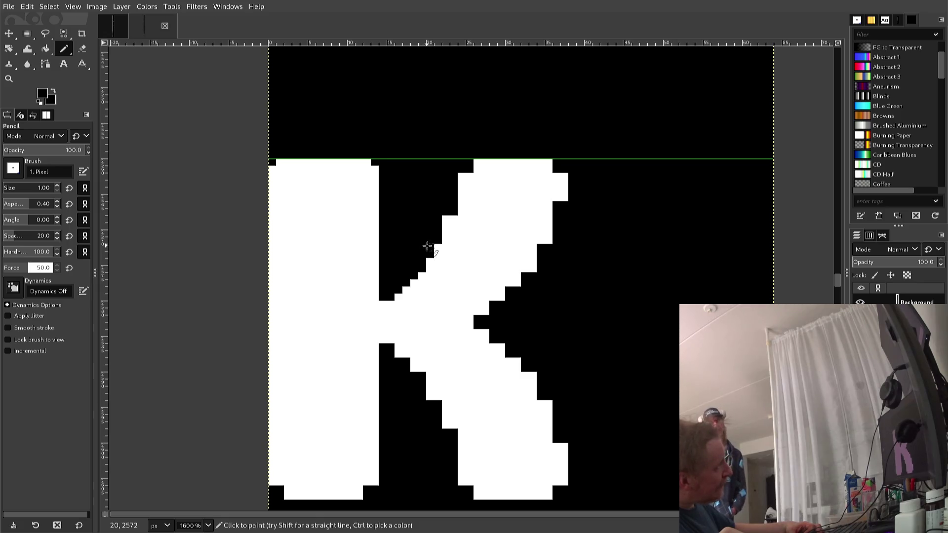
click(446, 221)
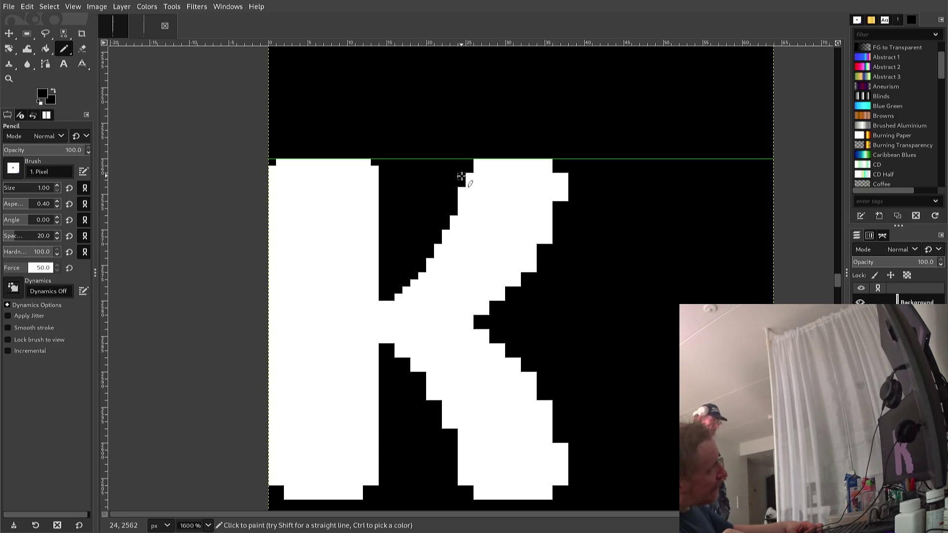
click(462, 183)
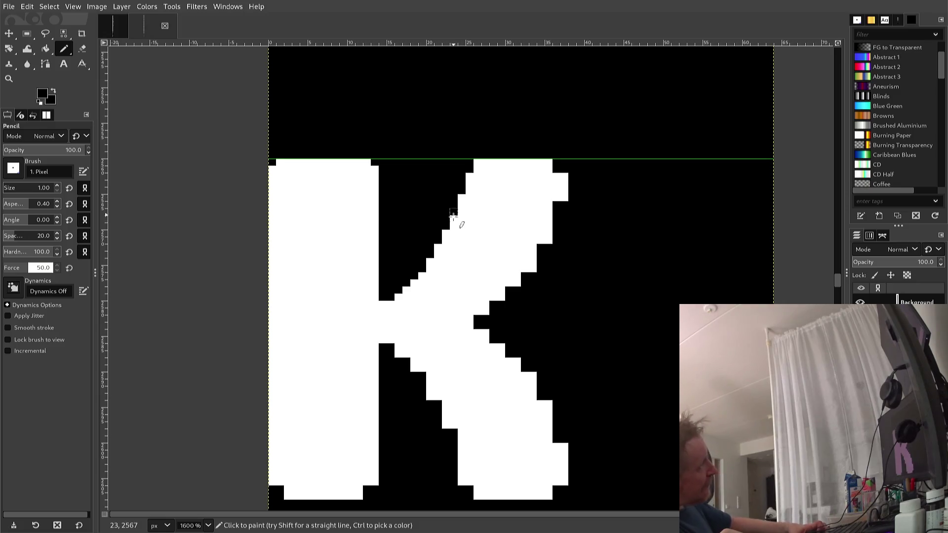
Step: Whiten two edge pixels on the K's upper diagonal, then sample black again
key(ctrl)
ctrl+click(456, 217)
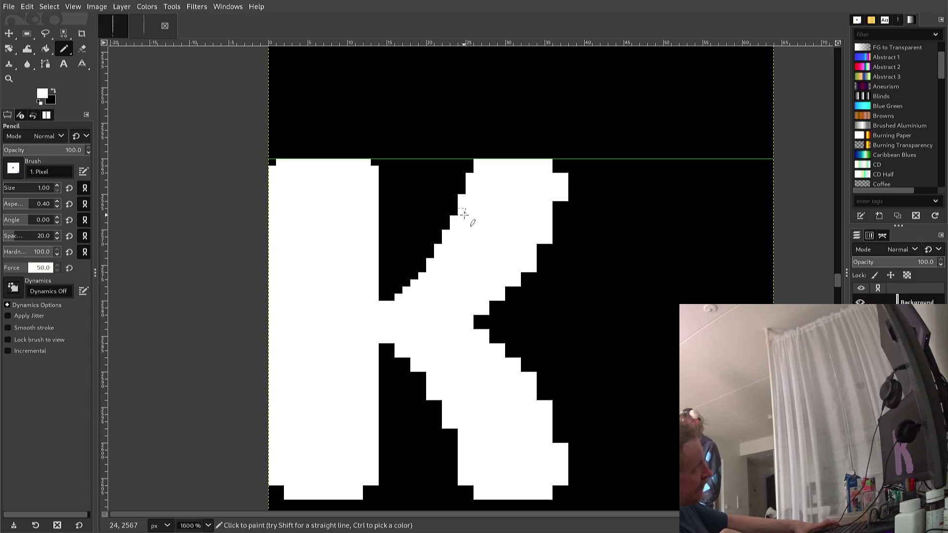
click(446, 220)
click(446, 214)
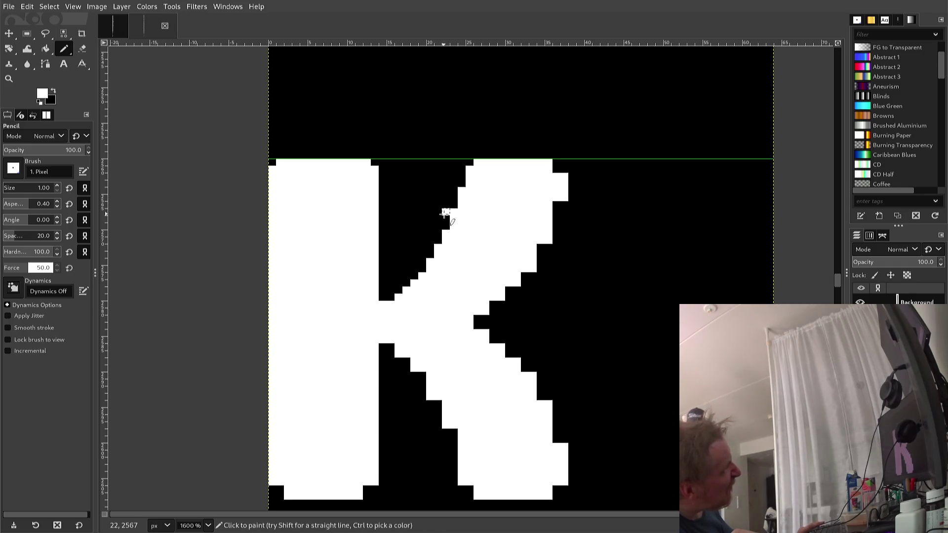
ctrl+click(445, 213)
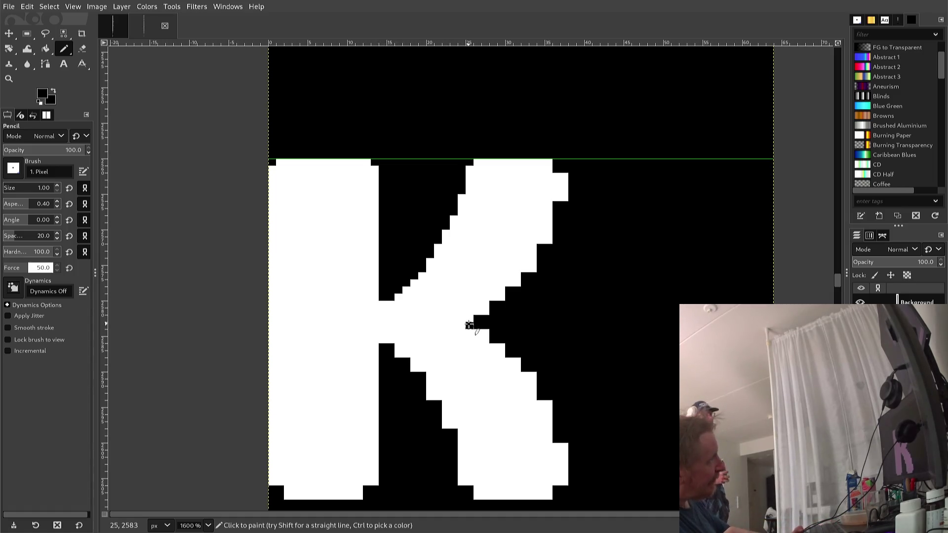
Step: Fill the stray black pixels in the K's inner notch with white
click(470, 325)
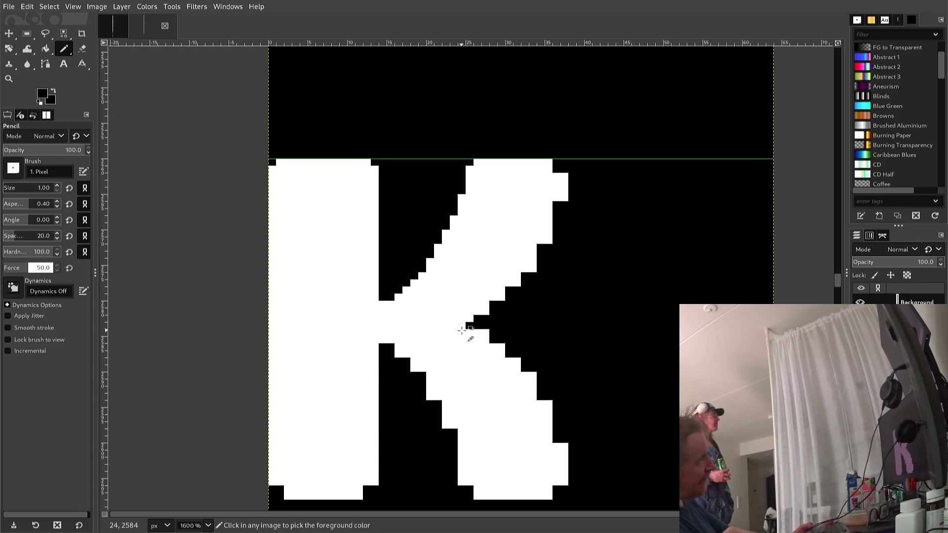
ctrl+click(481, 310)
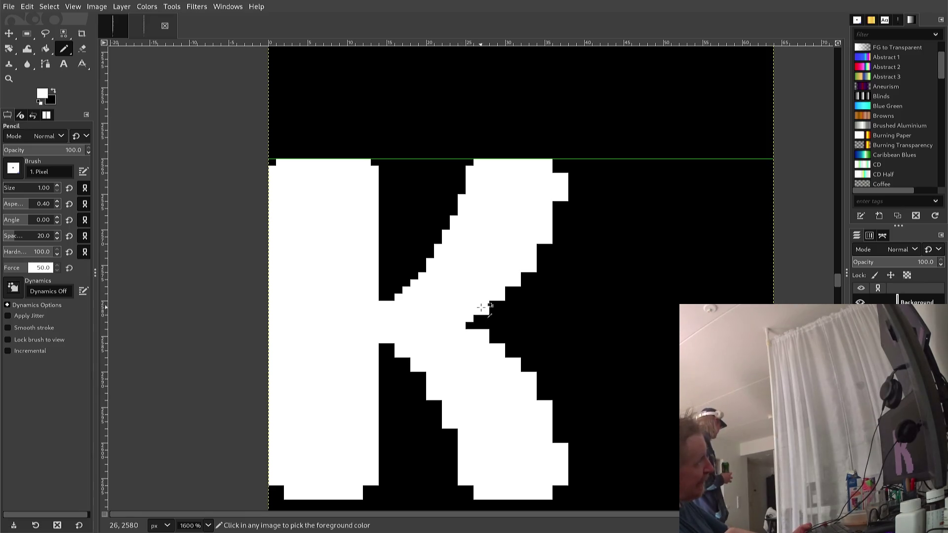
click(469, 319)
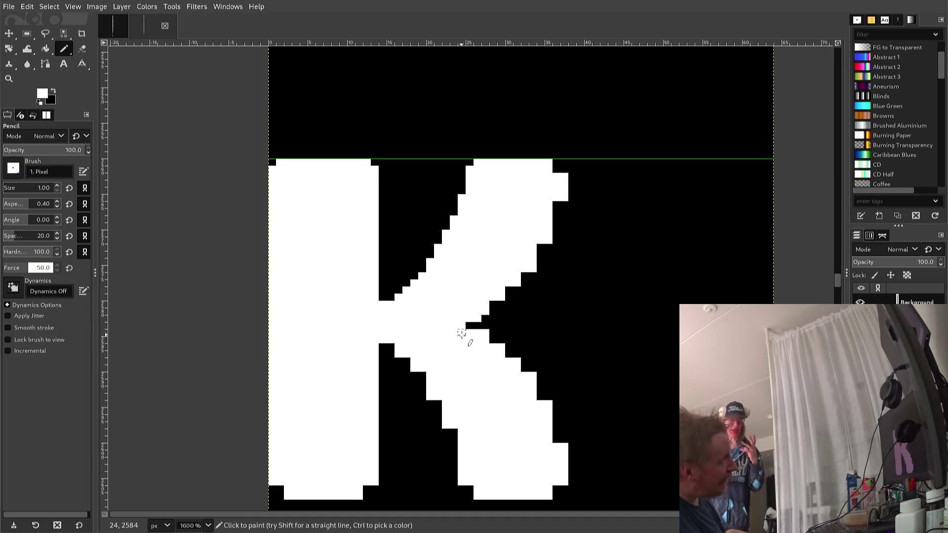
click(470, 326)
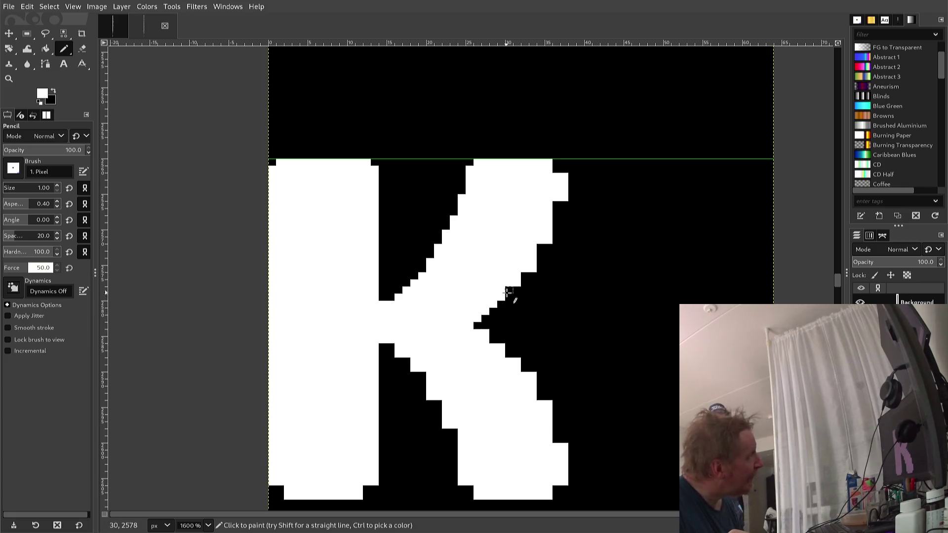
Step: Whiten the edge pixels along the K's upper-right arm and top-right corner, then resample black
click(517, 290)
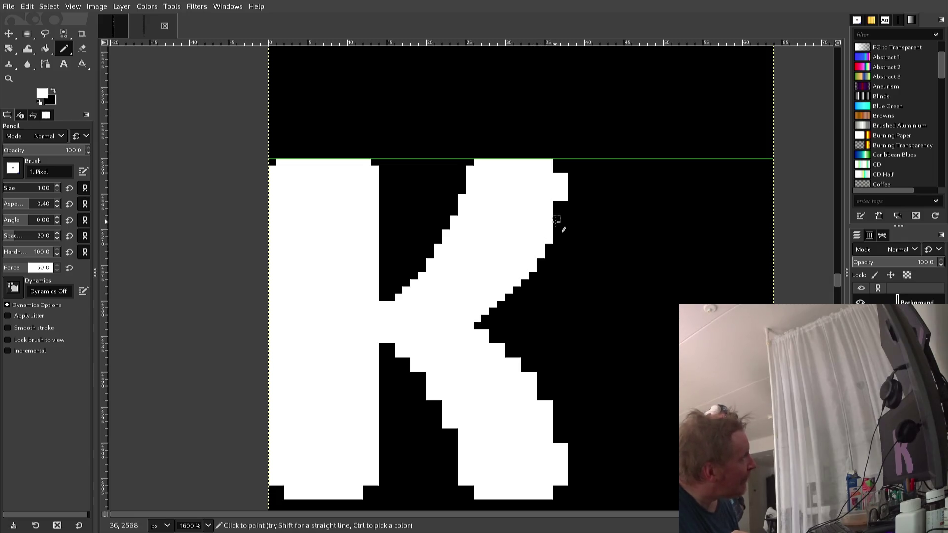
drag(556, 219, 556, 204)
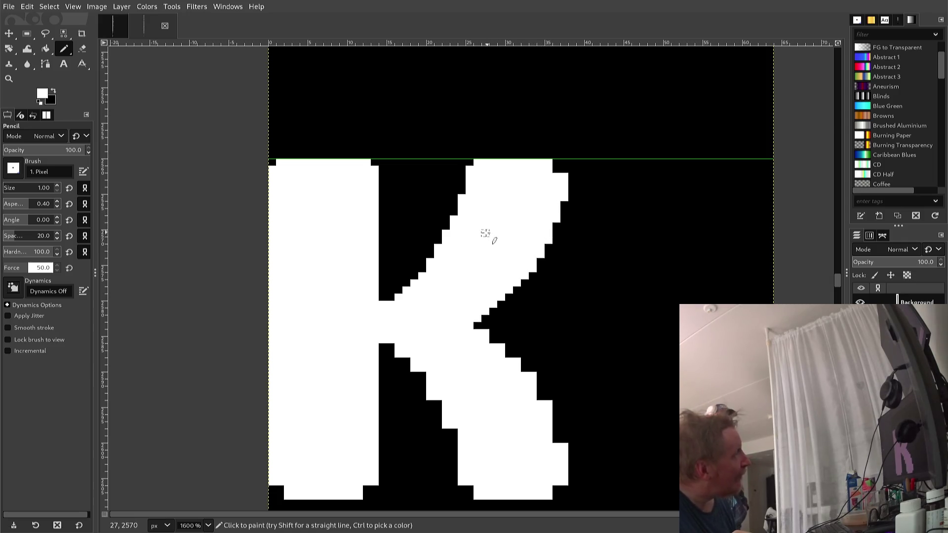
click(562, 172)
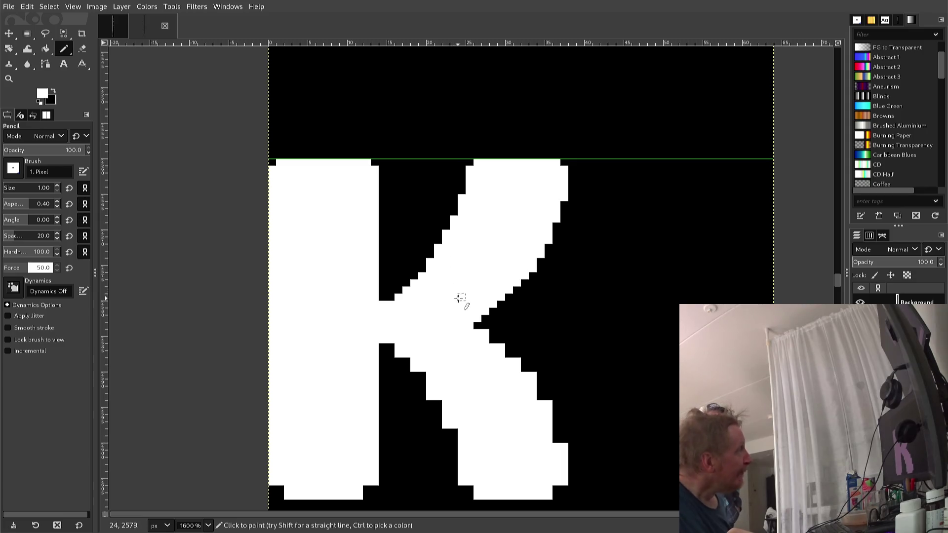
ctrl+click(571, 253)
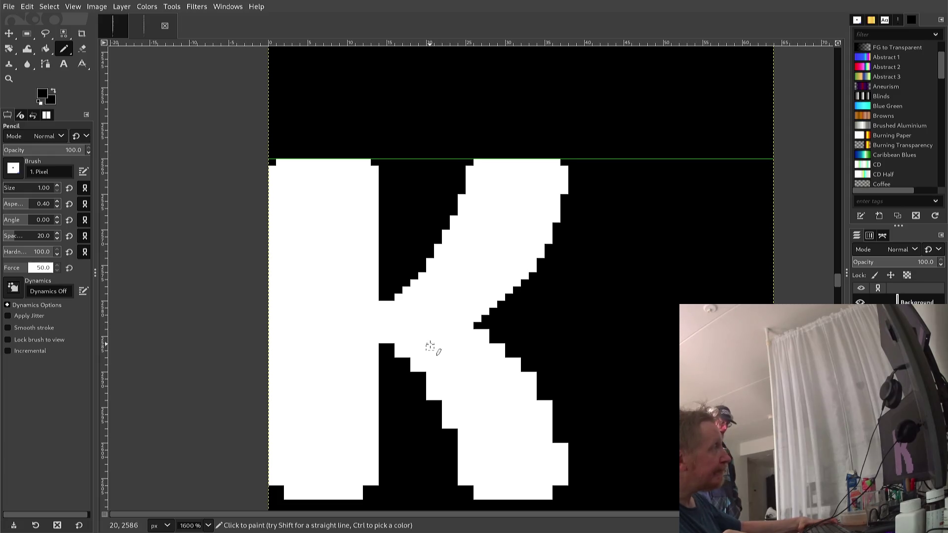
key(r)
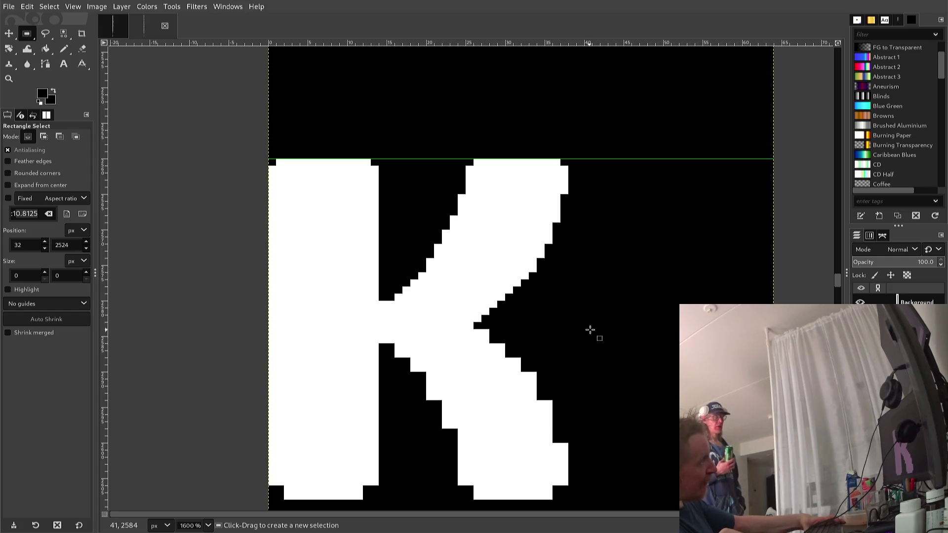
Step: Copy the K's upper half and paste it as a floating piece over the lower half
mouse_move(591, 329)
mouse_down()
mouse_move(373, 310)
mouse_move(266, 274)
mouse_move(245, 244)
mouse_move(266, 200)
mouse_move(260, 158)
mouse_up()
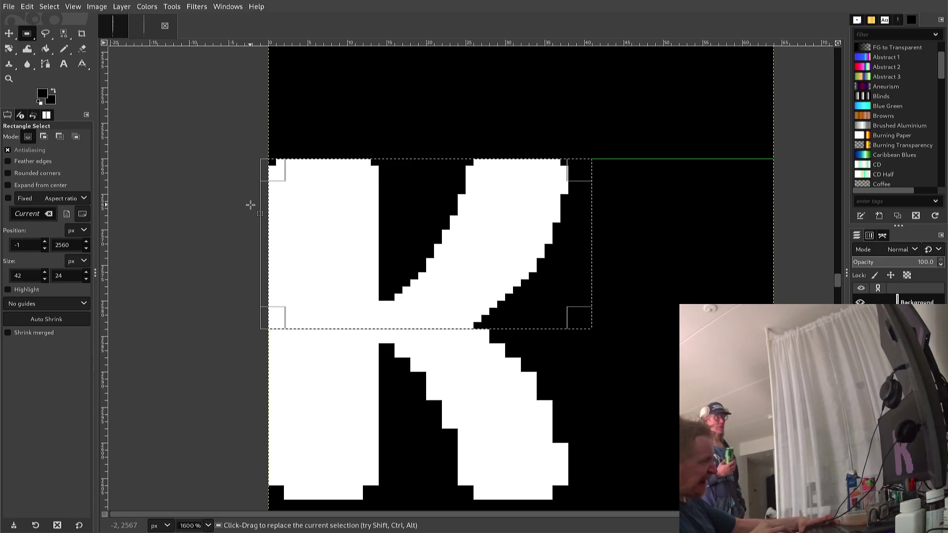
key(ctrl+c)
key(ctrl+v)
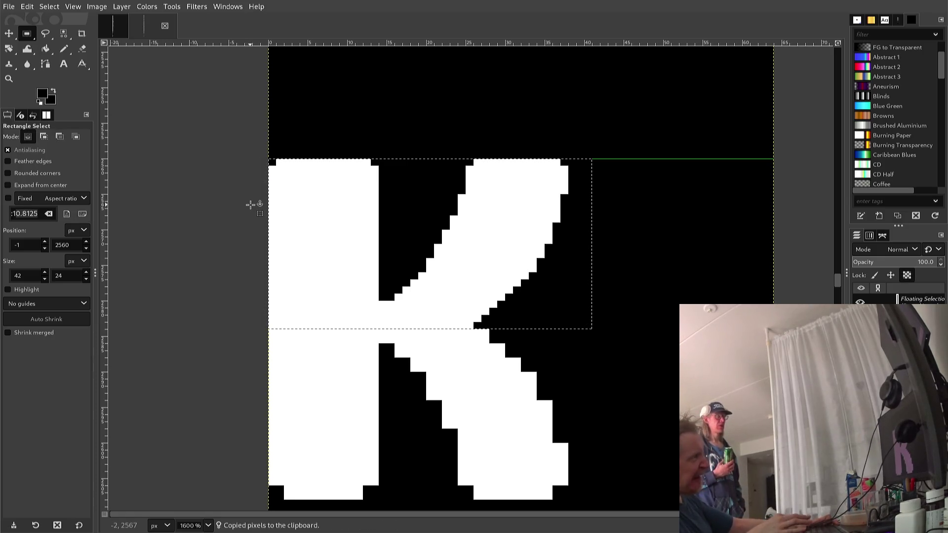
key(Down)
key(Down)
key(Down)
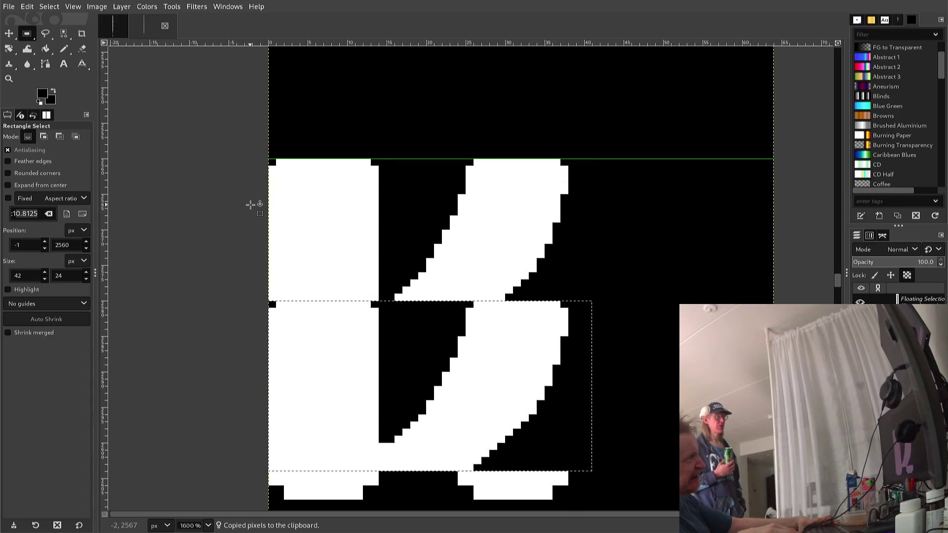
key(Up)
key(Up)
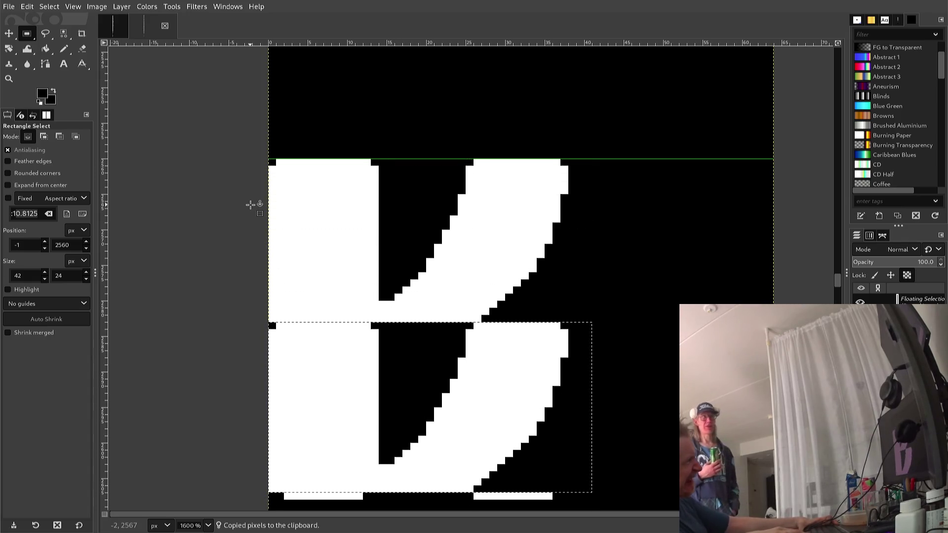
key(Down)
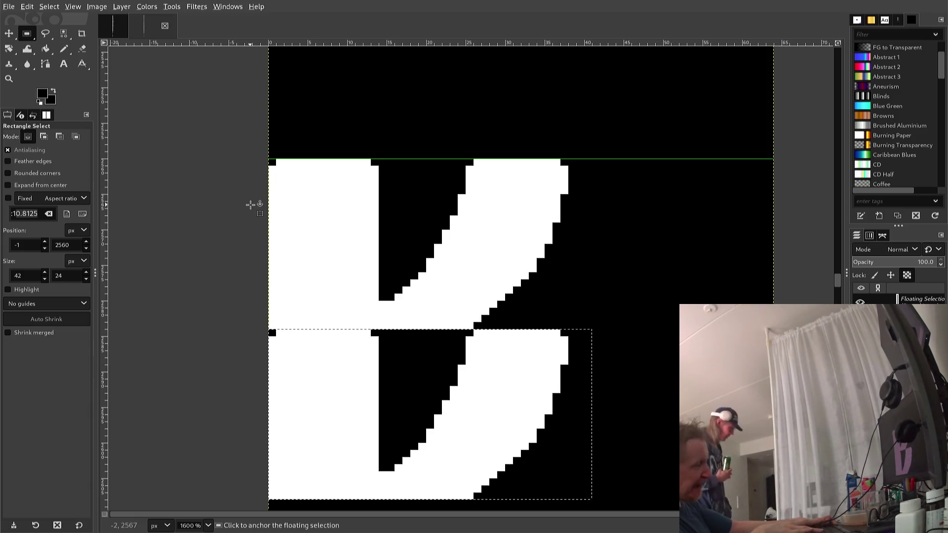
Step: Flip the pasted copy vertically, align it pixel by pixel, and anchor it as the lower leg
key(alt+l)
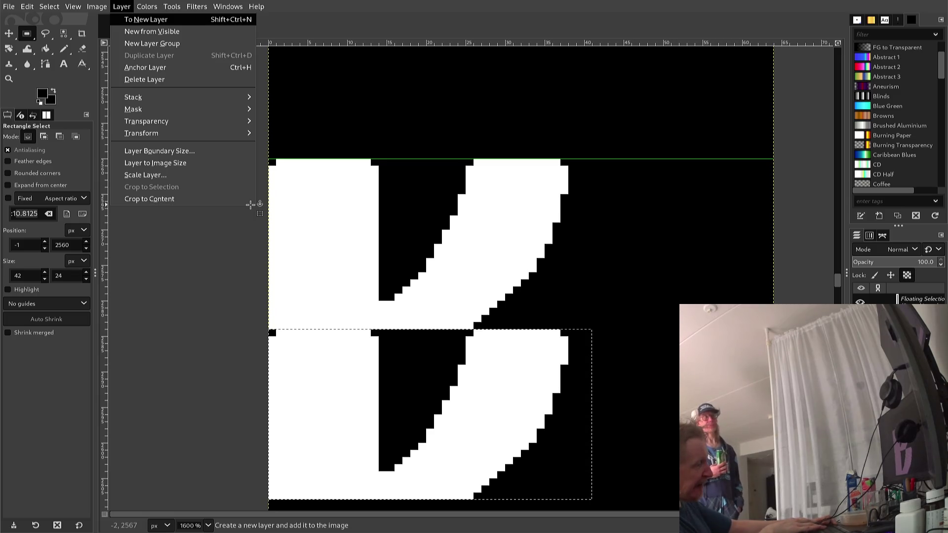
key(t)
key(Down)
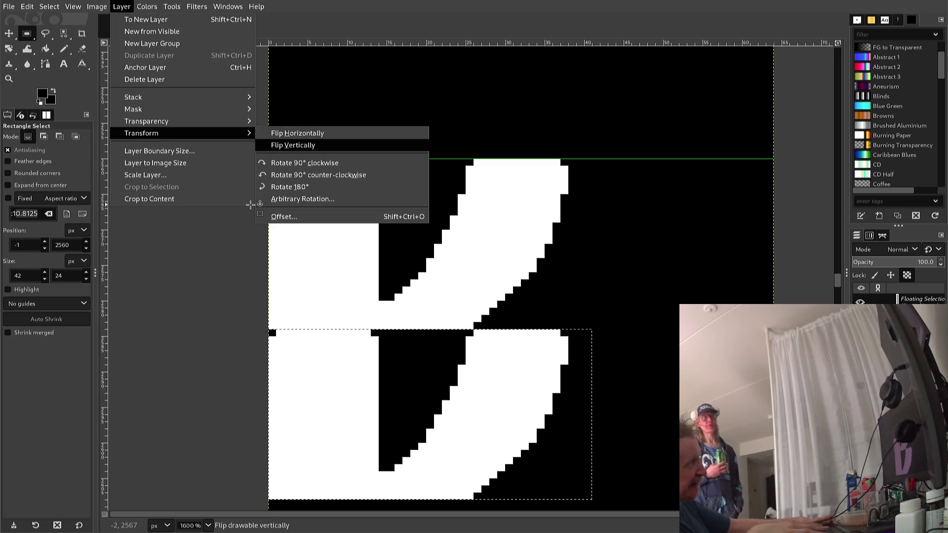
key(Return)
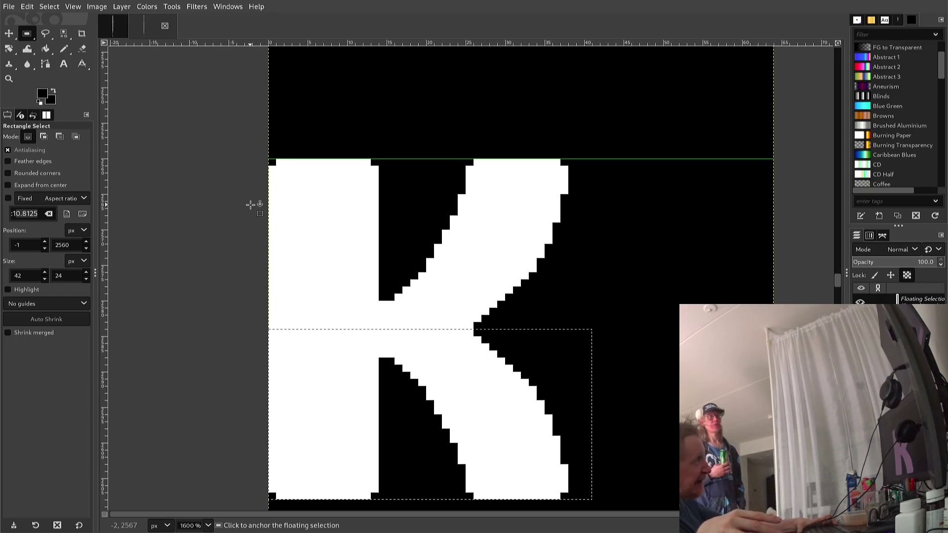
key(Up)
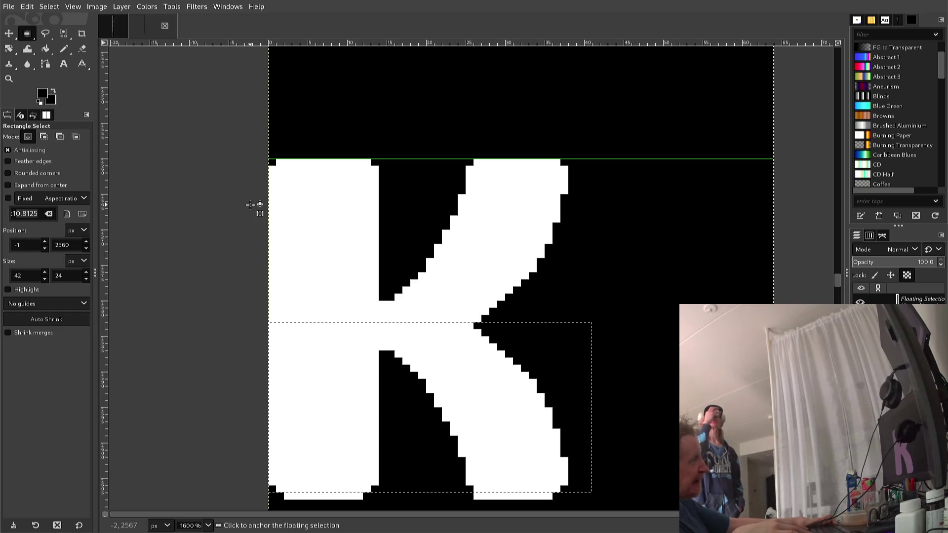
key(Down)
key(Up)
key(Down)
key(Up)
key(Down)
key(Up)
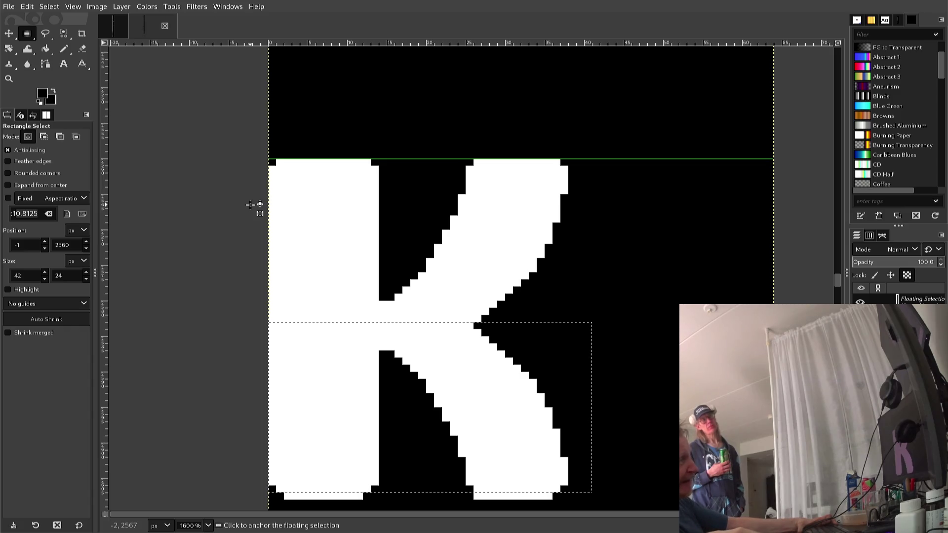
click(250, 204)
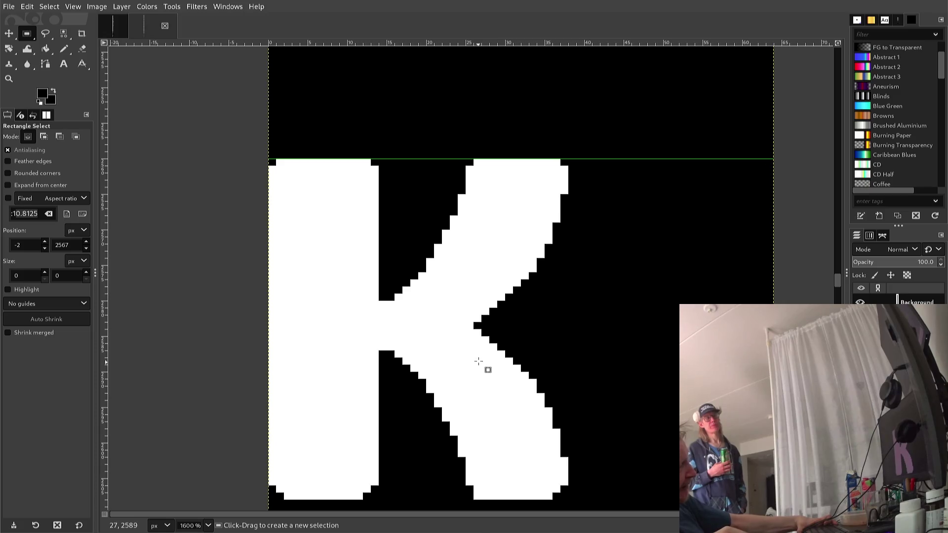
Step: Return to single-pixel pencil painting with white sampled from the K glyph
key(n)
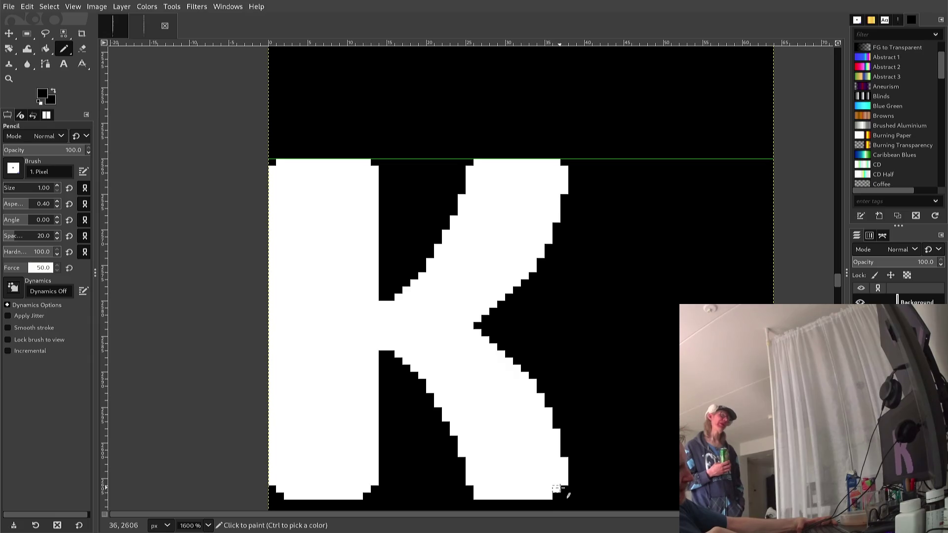
ctrl+click(557, 481)
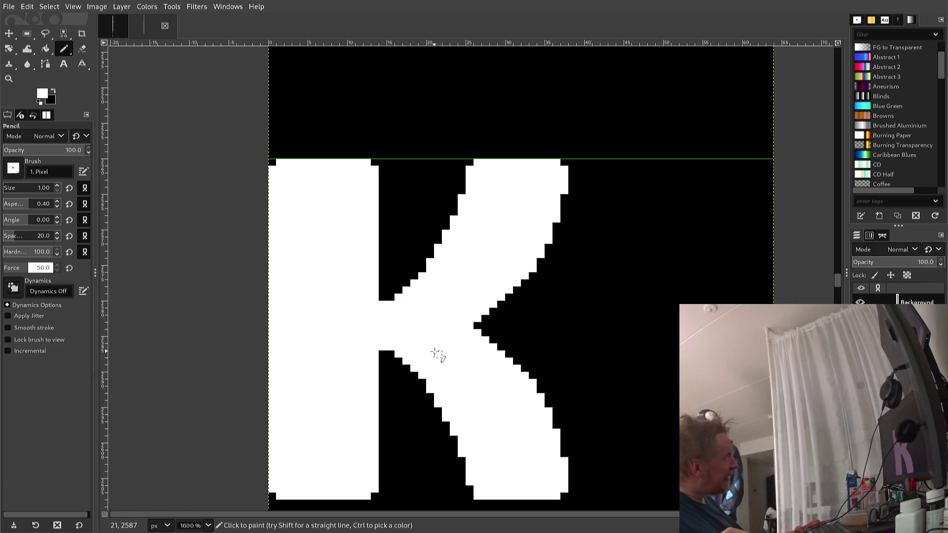
Step: Fill the L's top-right, top-left and bottom-left corner notches with white pixels
scroll(396, 346, down, 5)
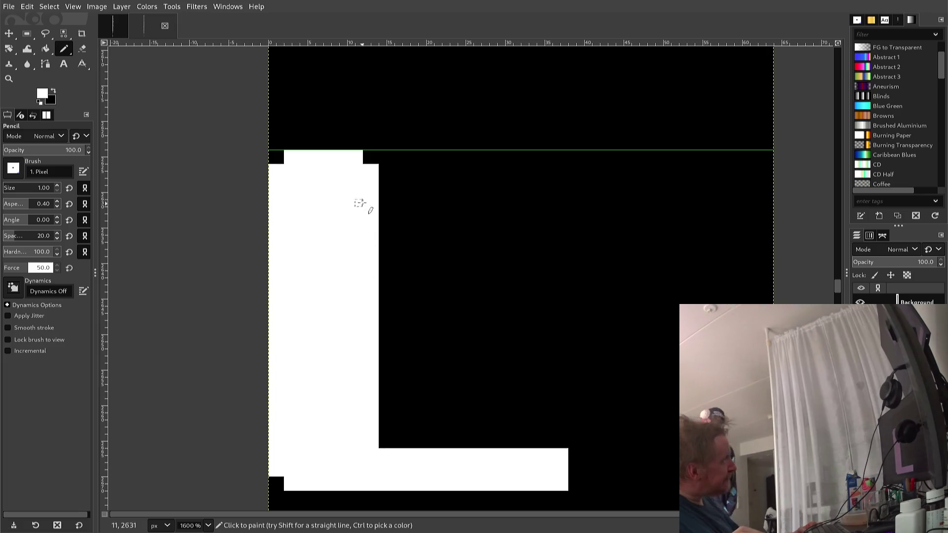
drag(367, 153, 375, 161)
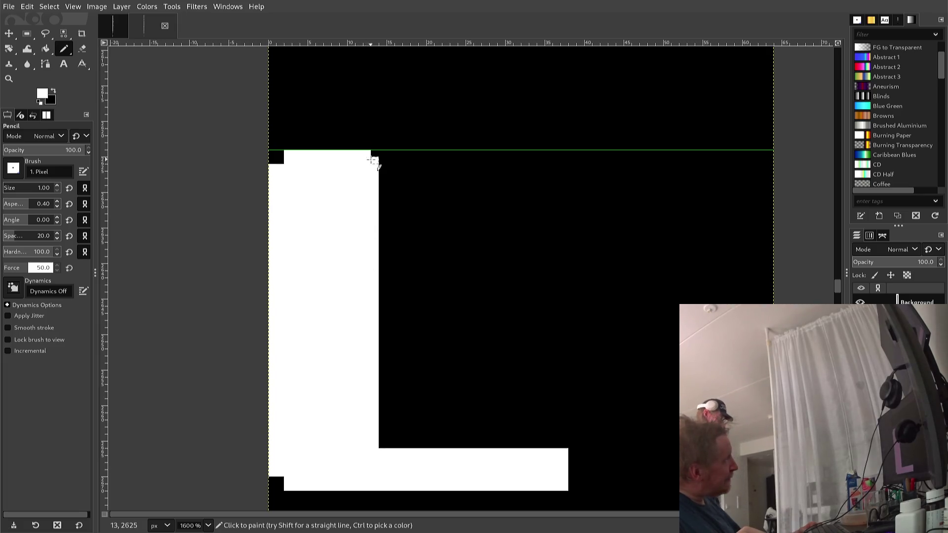
drag(281, 153, 273, 162)
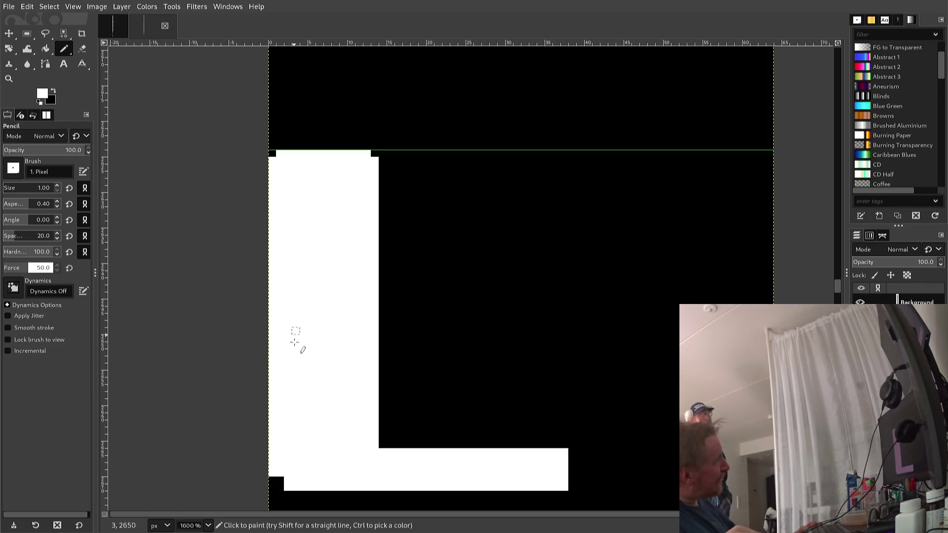
drag(272, 473, 282, 489)
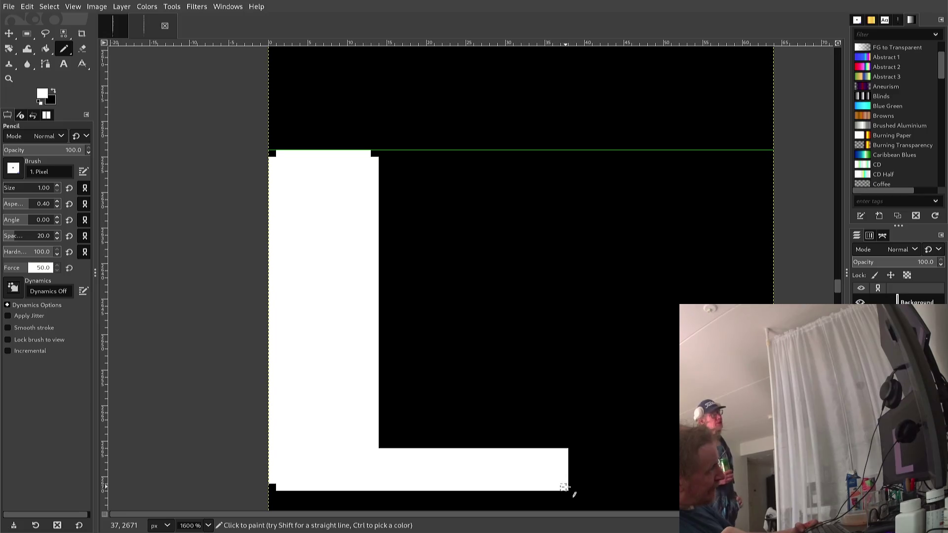
Step: Blacken the two right-hand corner pixels of the L's foot and re-export to font2.png
ctrl+click(567, 495)
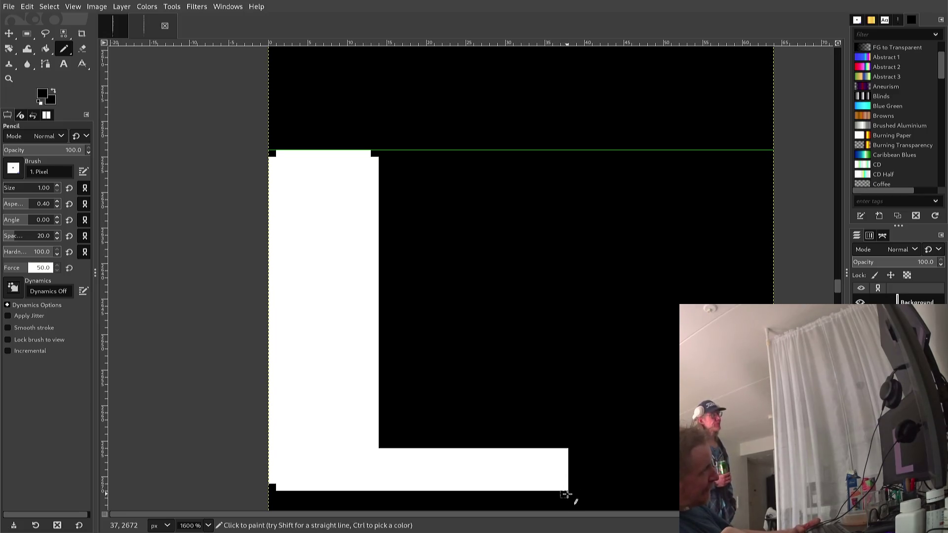
click(565, 488)
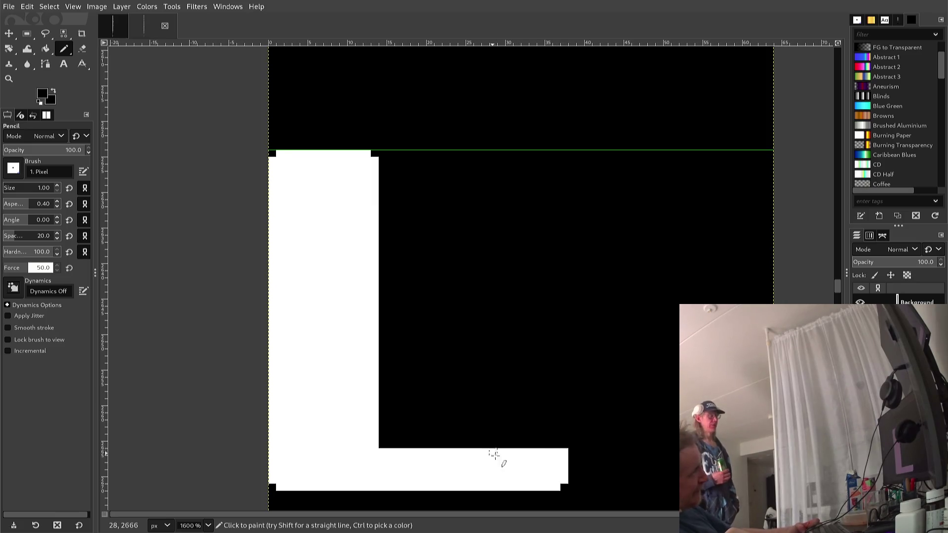
click(566, 452)
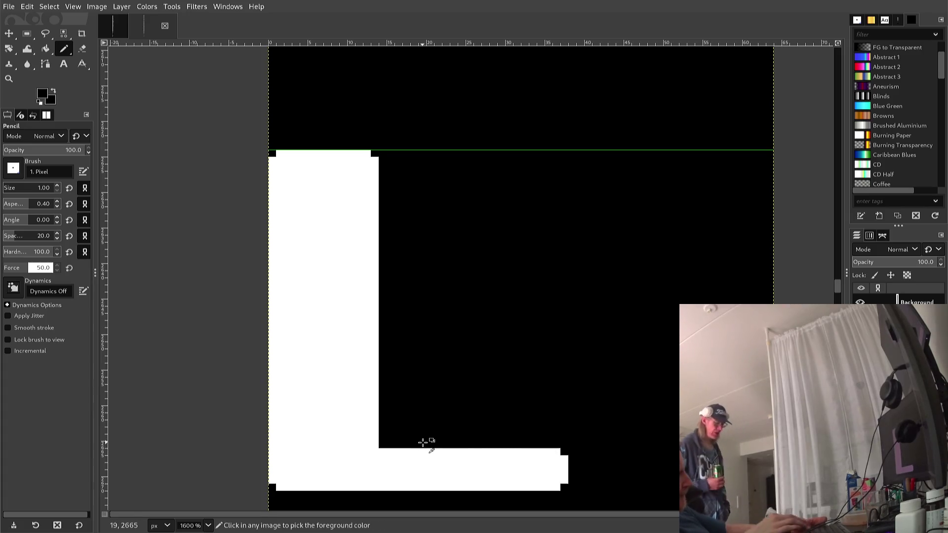
key(ctrl+e)
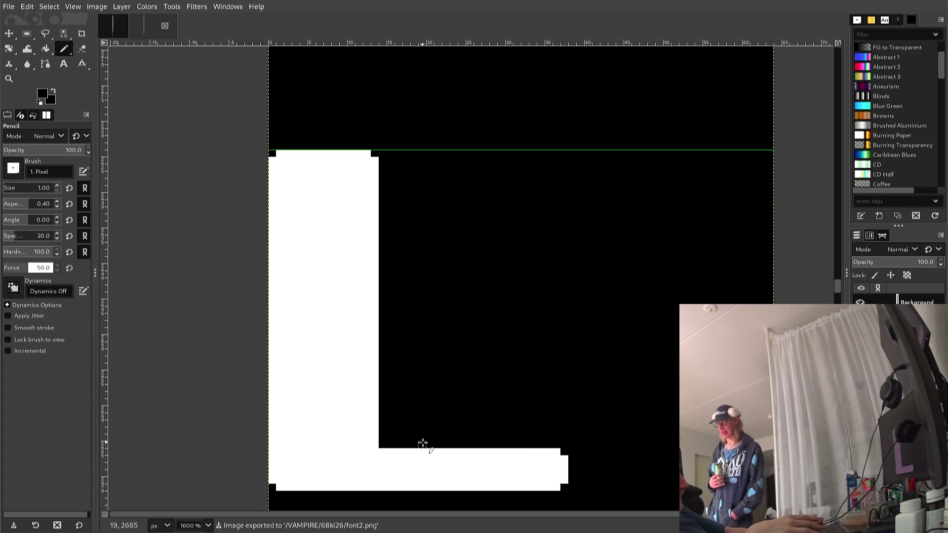
Step: Sample white from the M and pencil in the notch at its left leg's foot, undoing a stray stroke
scroll(430, 449, down, 4)
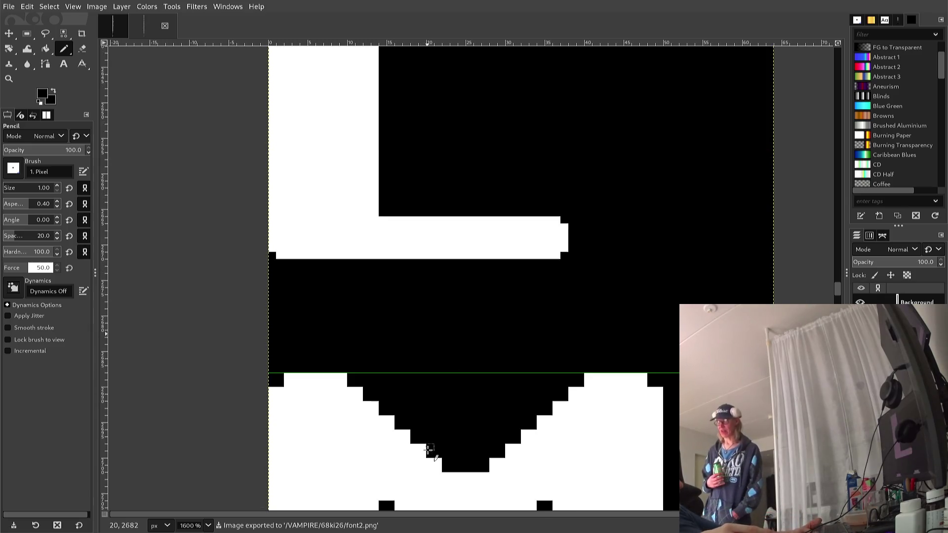
scroll(425, 471, up, 2)
scroll(443, 459, down, 2)
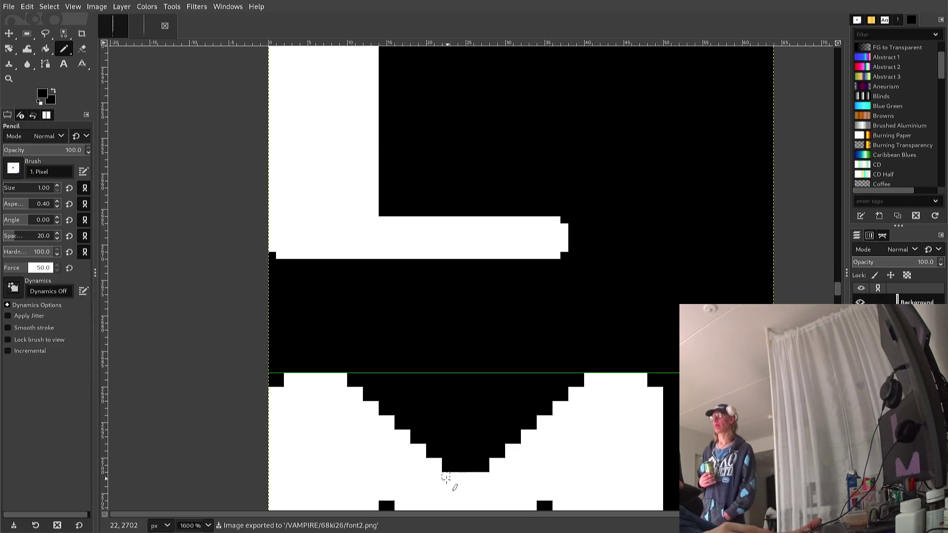
scroll(446, 477, down, 2)
scroll(439, 460, down, 2)
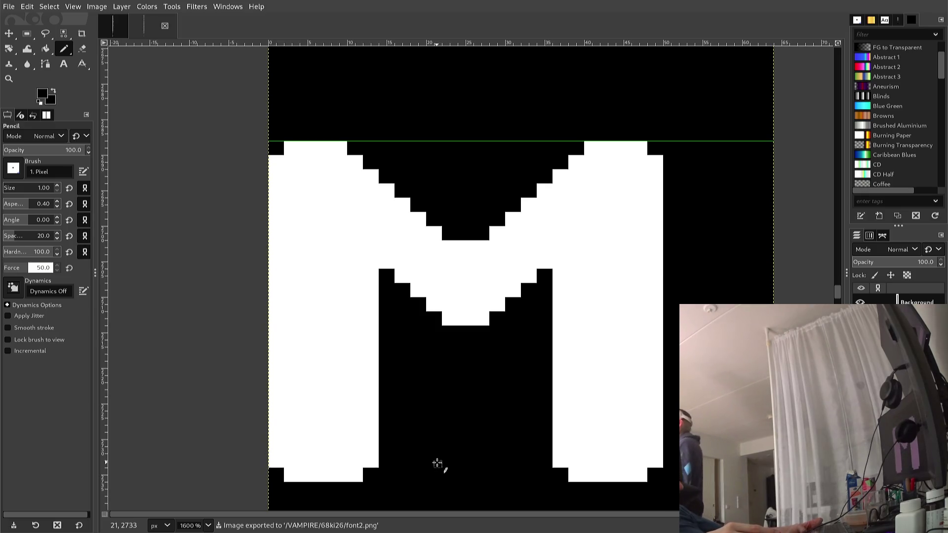
ctrl+click(306, 401)
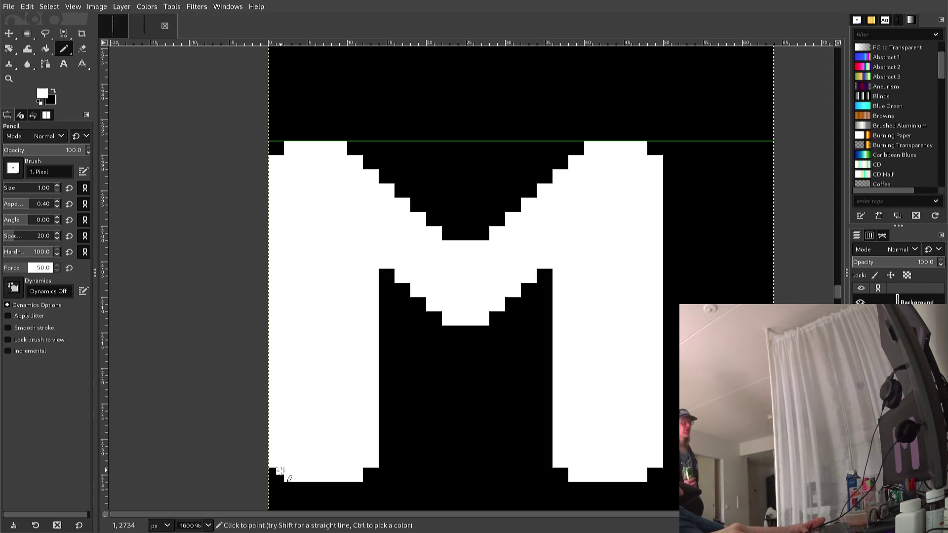
drag(270, 470, 334, 481)
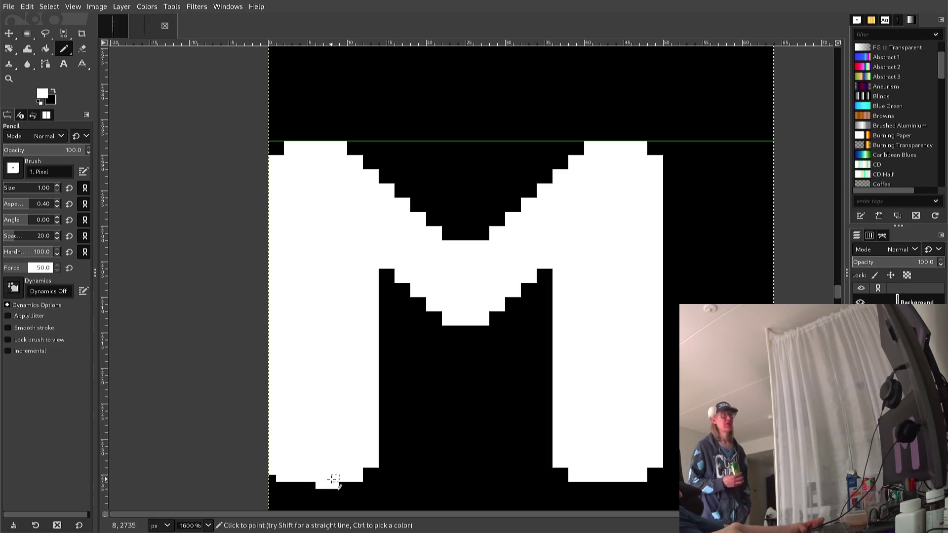
key(ctrl+z)
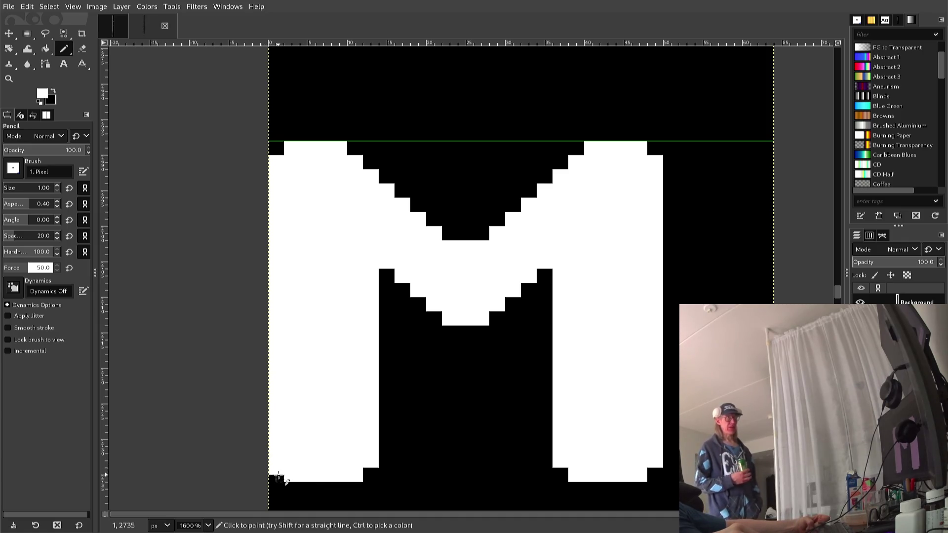
click(365, 476)
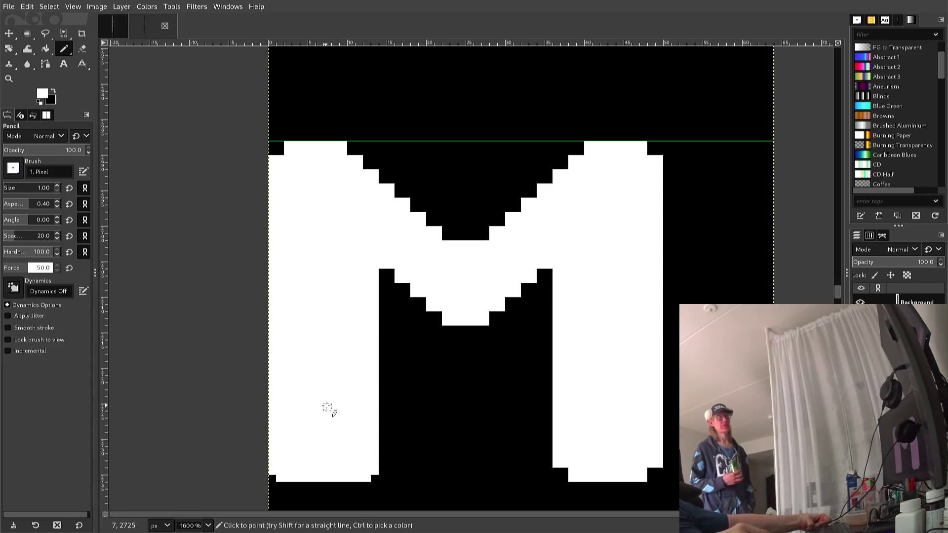
scroll(319, 404, up, 3)
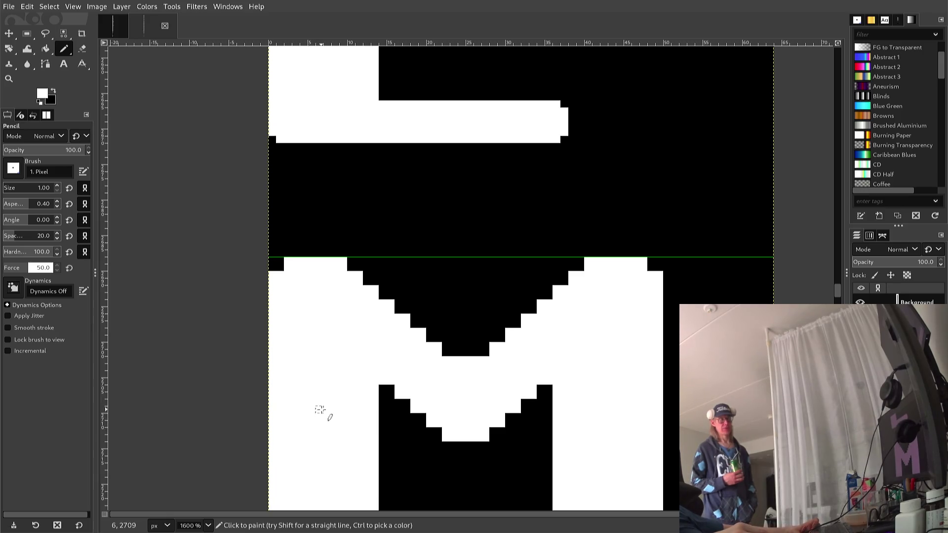
Step: Draw a black diagonal line along the M's inner staircase, removing stray black pixels
ctrl+click(395, 422)
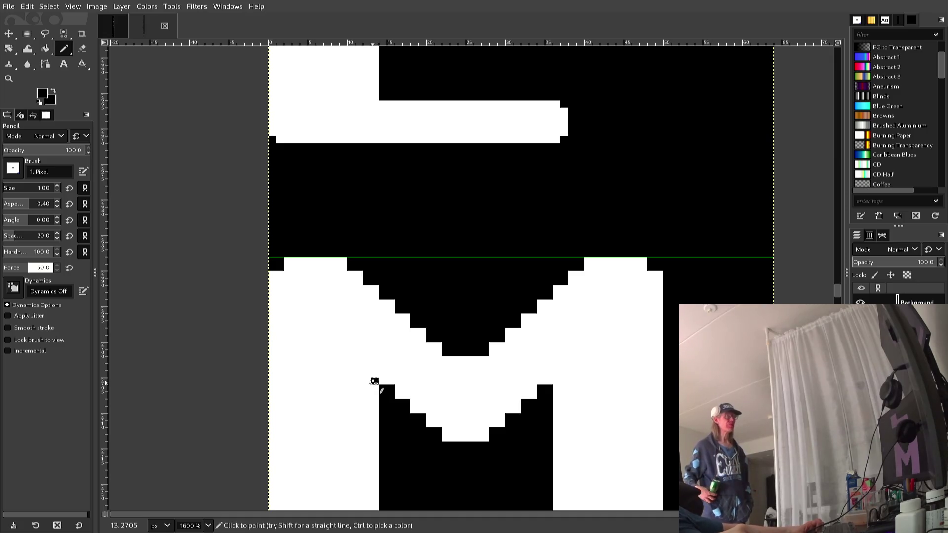
key(ctrl+z)
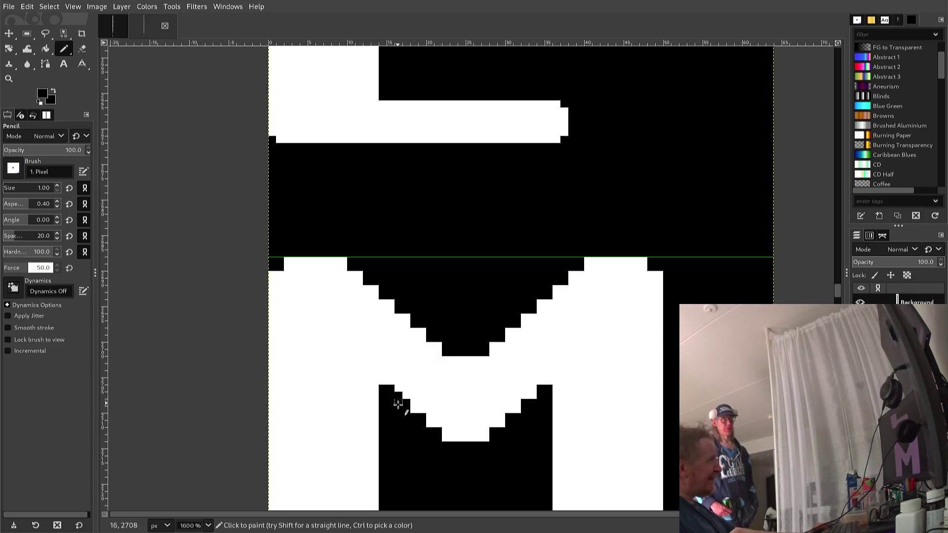
shift+click(446, 437)
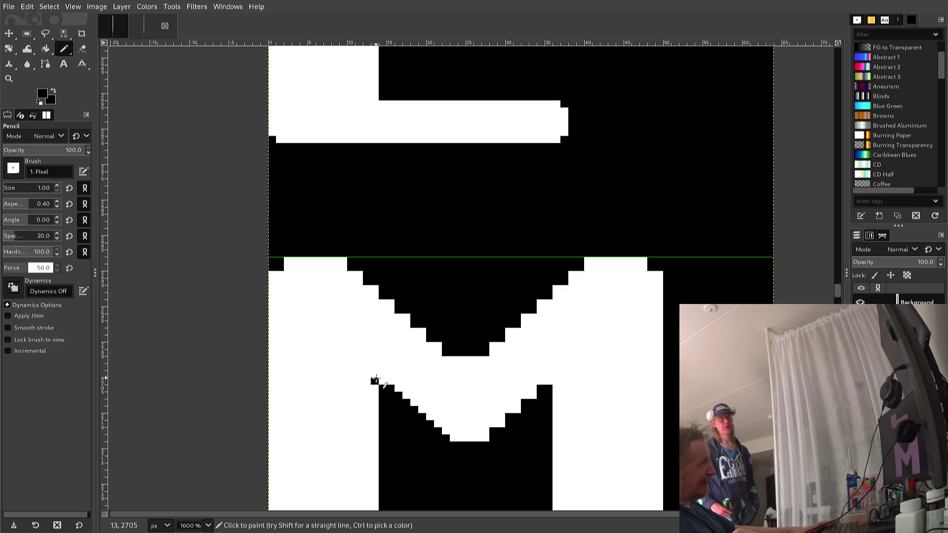
key(ctrl+z)
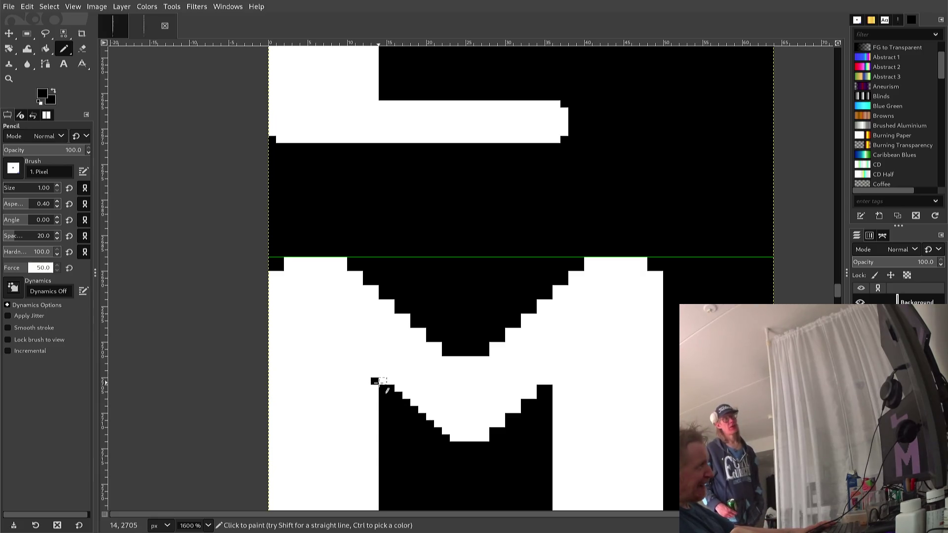
Step: Draw a straight white line along the V's left stair edge and fill the M's top-left notch
key(x)
click(373, 382)
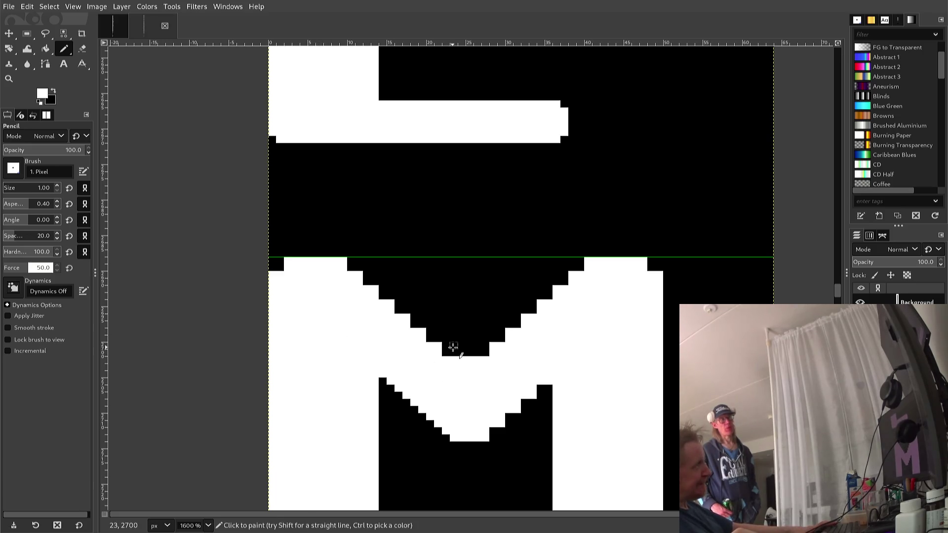
click(445, 353)
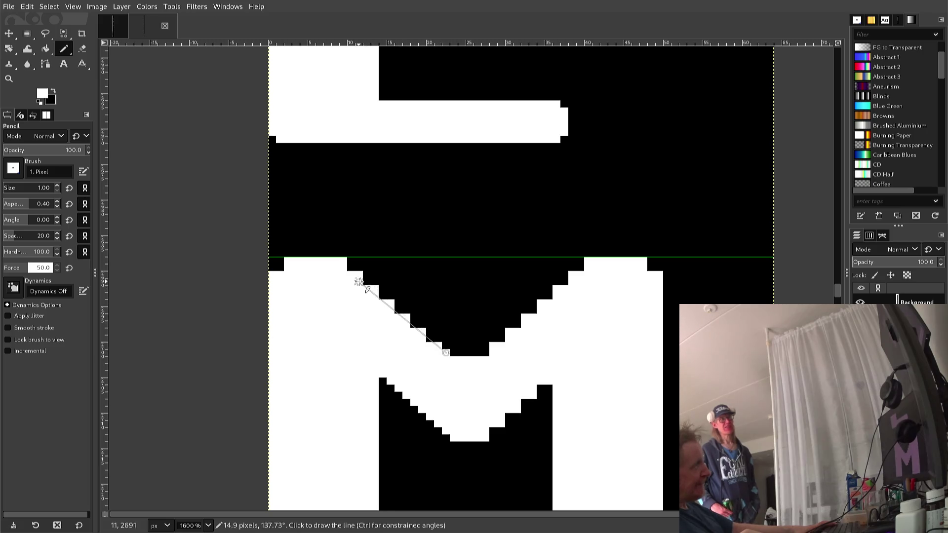
shift+click(351, 268)
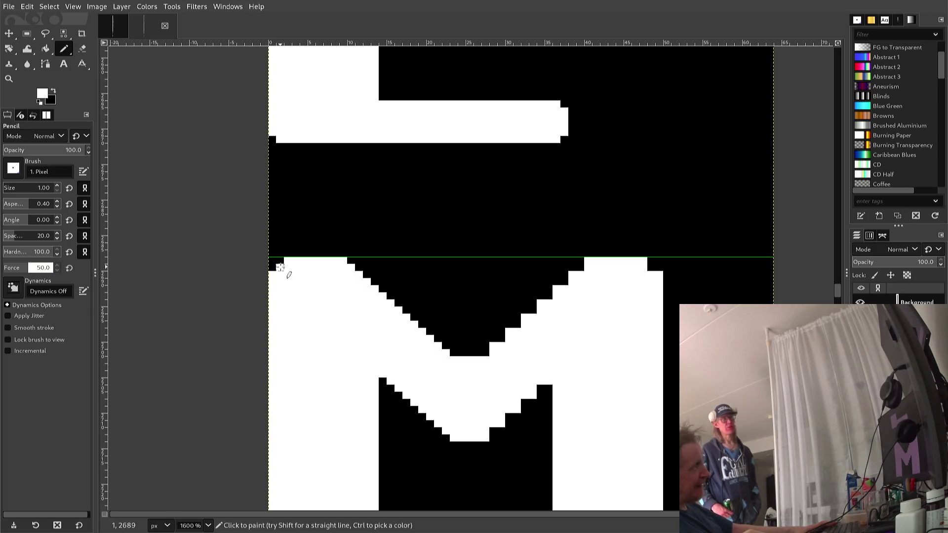
click(272, 269)
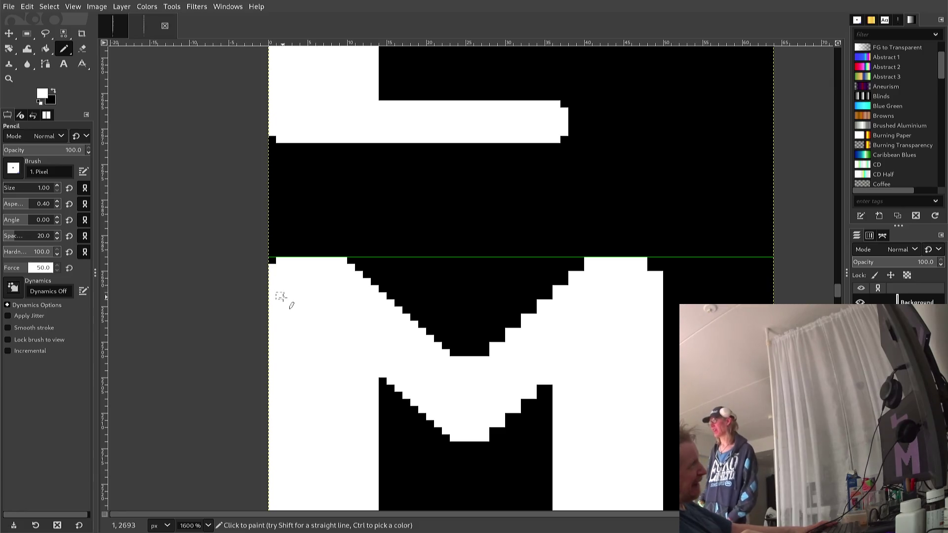
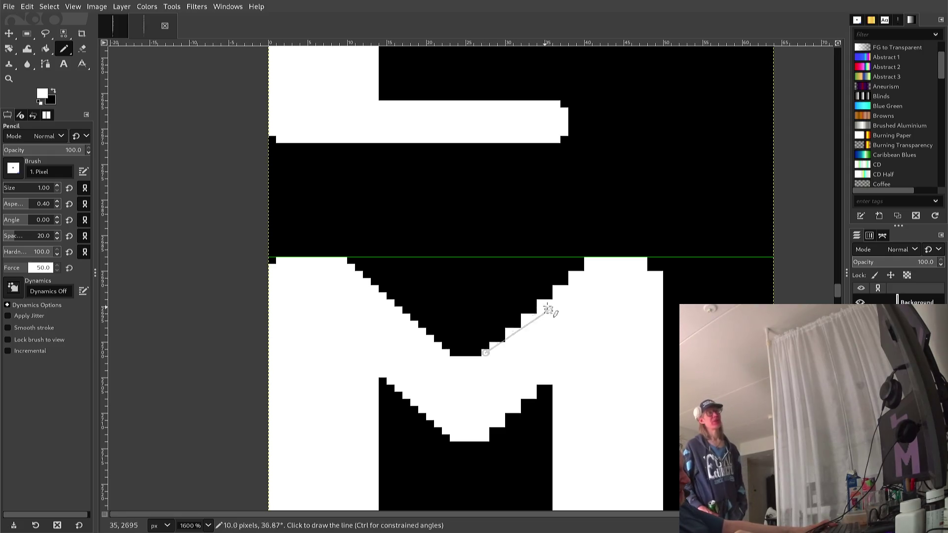
Step: Draw an even 45° white pixel staircase along the M's inner edge
click(582, 268)
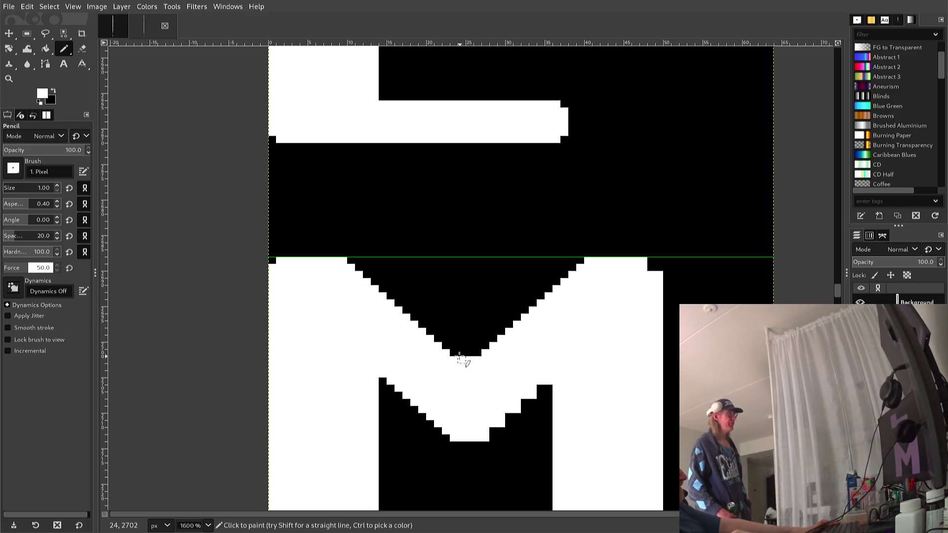
scroll(460, 359, up, 3)
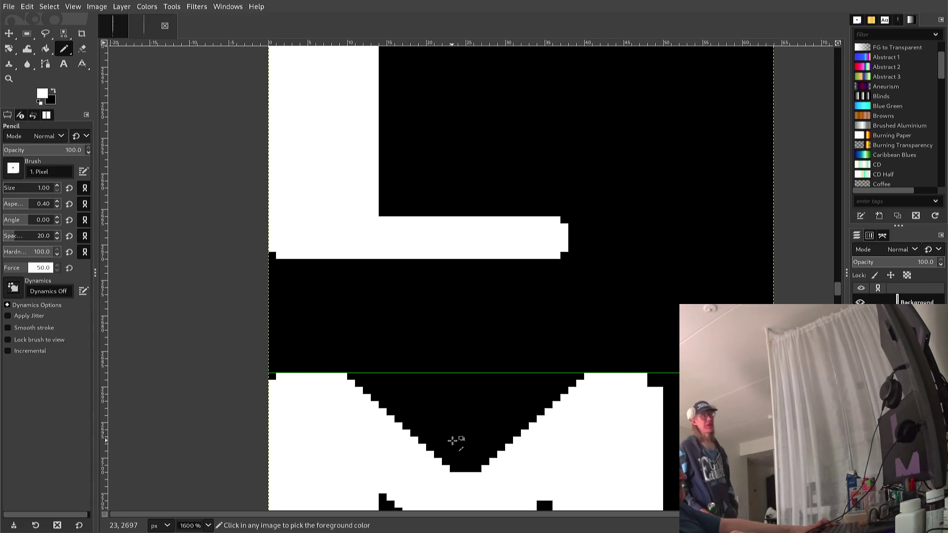
ctrl+scroll(453, 440, up, 1)
right_click(451, 443)
key(Escape)
Step: Whiten the black notch's bottom two rows to blunt its tip between the M's peaks
scroll(440, 453, down, 3)
scroll(440, 452, up, 3)
scroll(437, 456, down, 3)
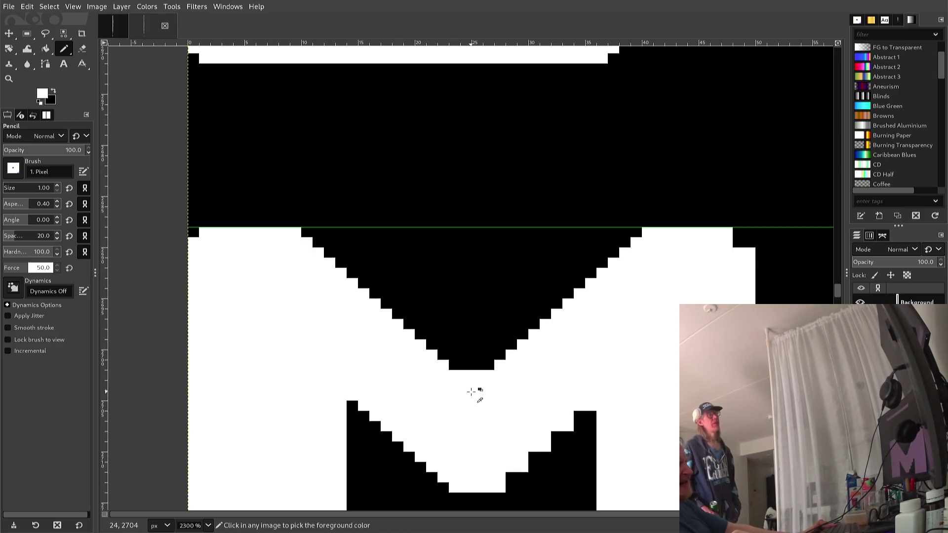
click(466, 365)
click(477, 365)
click(488, 365)
click(454, 365)
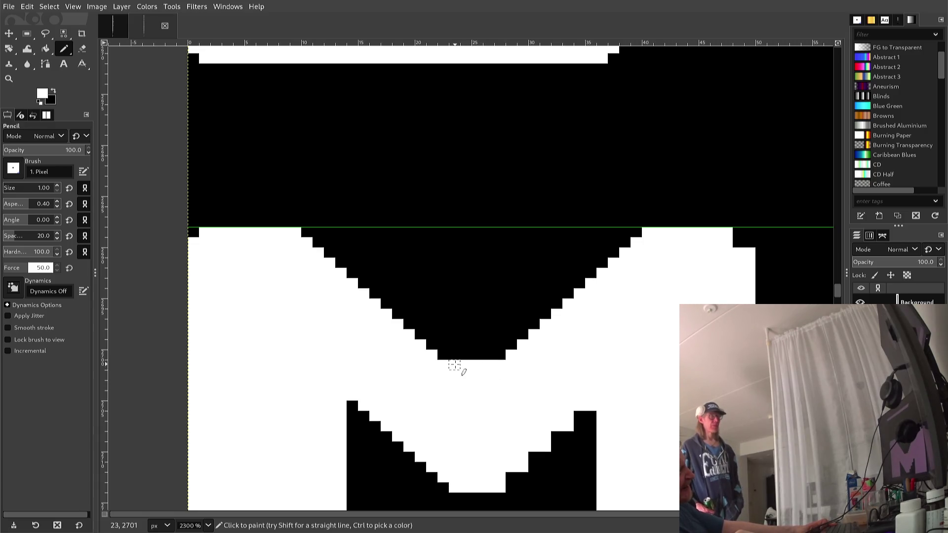
click(443, 355)
click(500, 355)
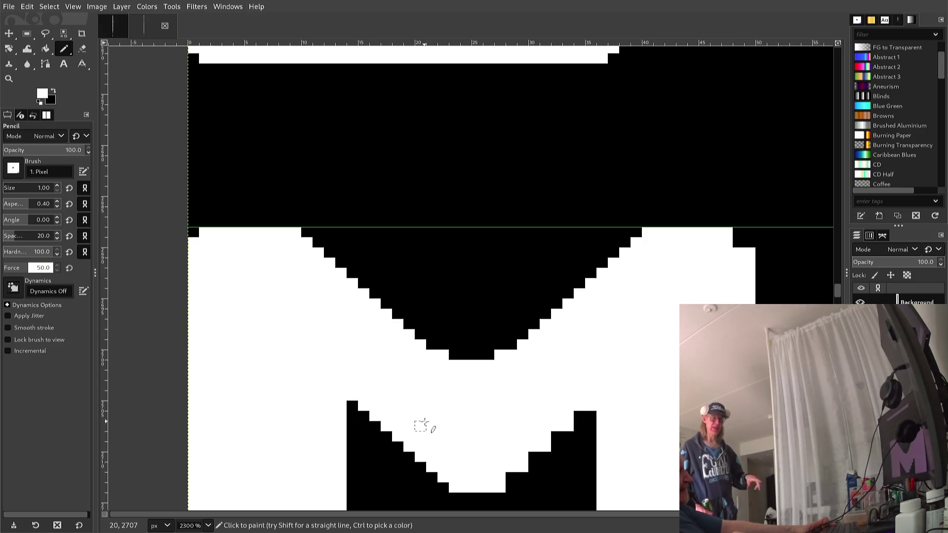
Step: Pick black from the canvas and paint one black step into the lower staircase
scroll(409, 436, down, 3)
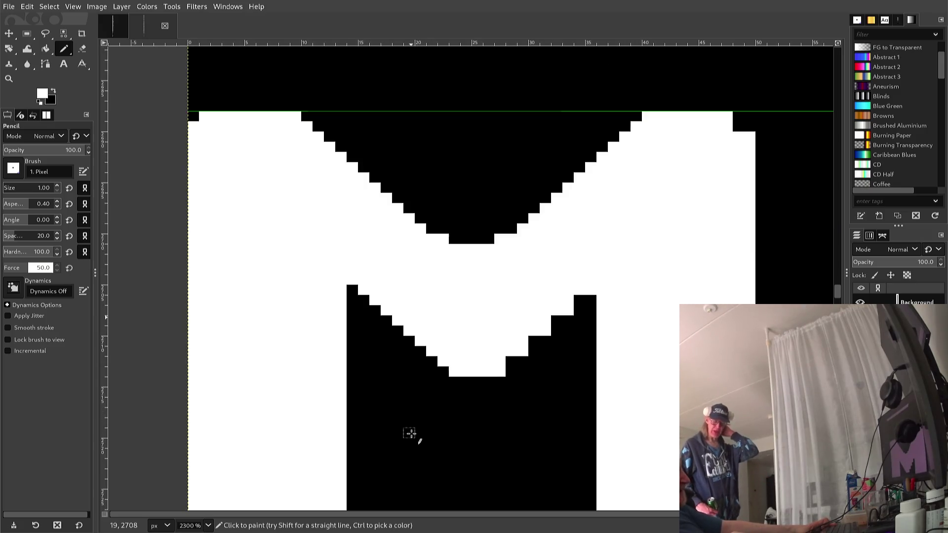
scroll(410, 434, up, 3)
scroll(423, 421, down, 3)
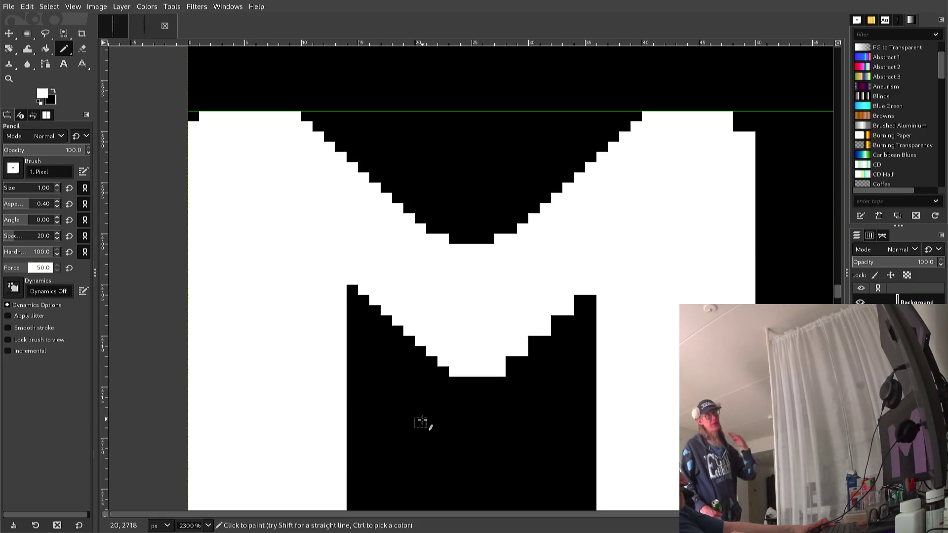
scroll(435, 395, up, 3)
right_click(435, 390)
key(Escape)
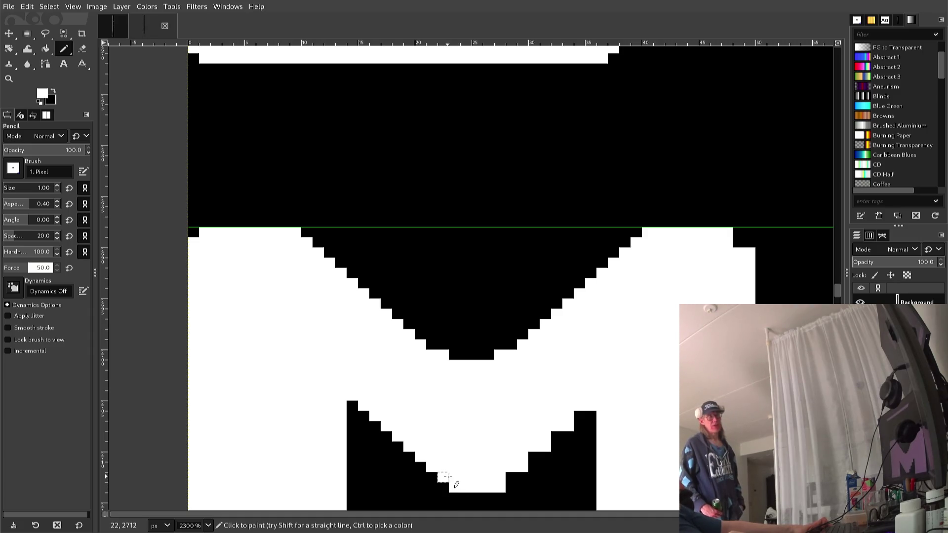
ctrl+click(442, 489)
click(452, 489)
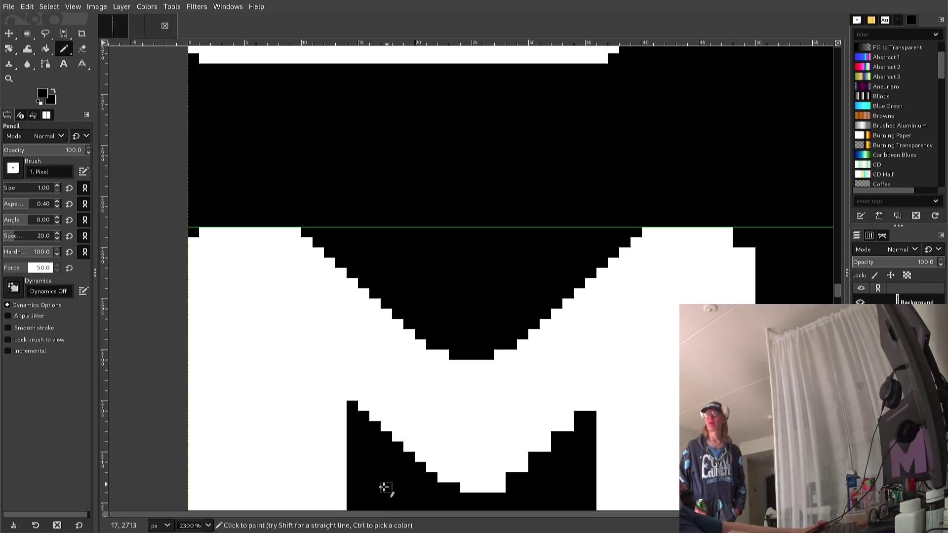
key(r)
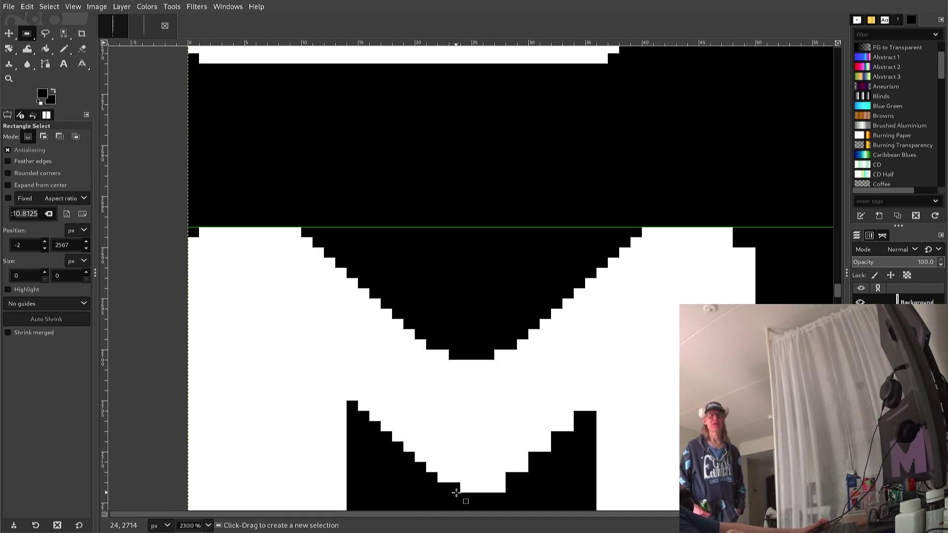
Step: Copy the M's left half and paste a duplicate shifted toward the right half
mouse_move(457, 494)
mouse_down()
mouse_move(445, 451)
mouse_move(373, 380)
mouse_move(189, 296)
mouse_move(169, 342)
mouse_up()
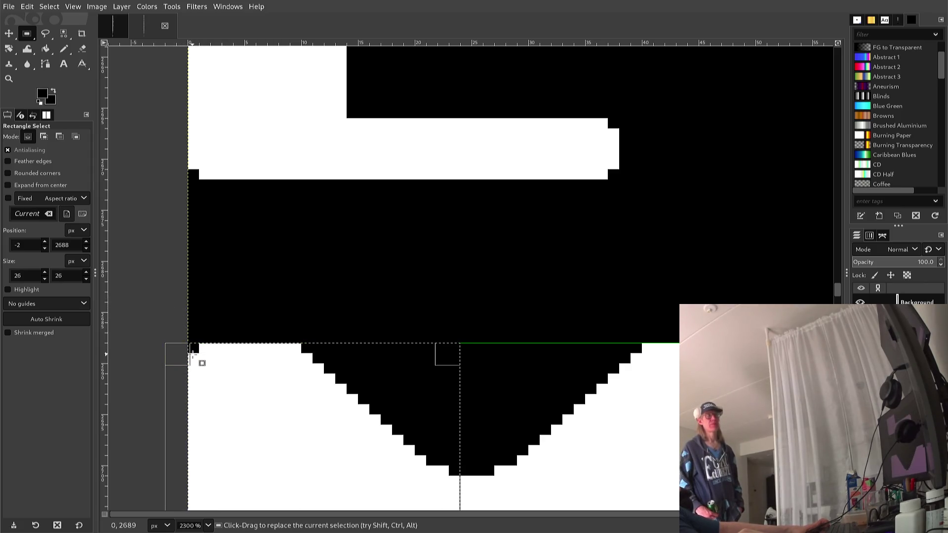
key(ctrl+c)
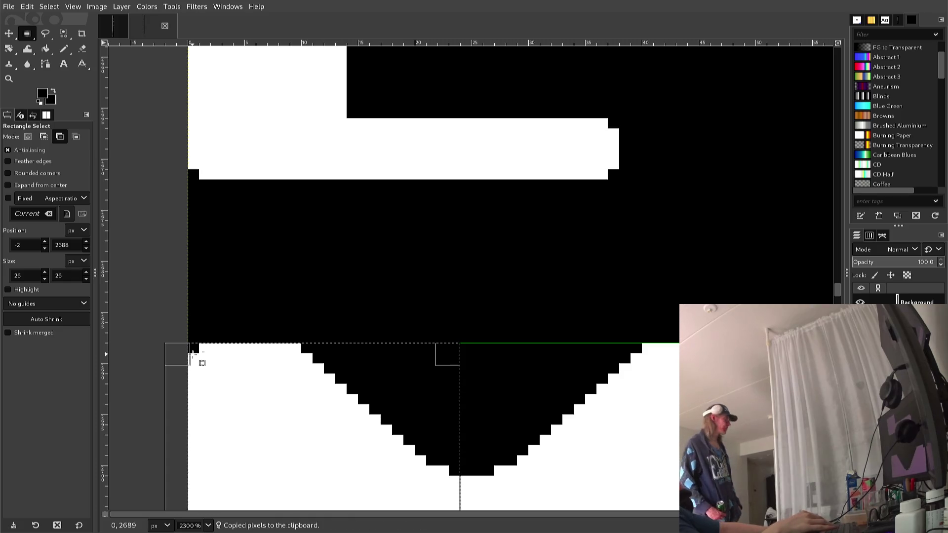
key(ctrl+v)
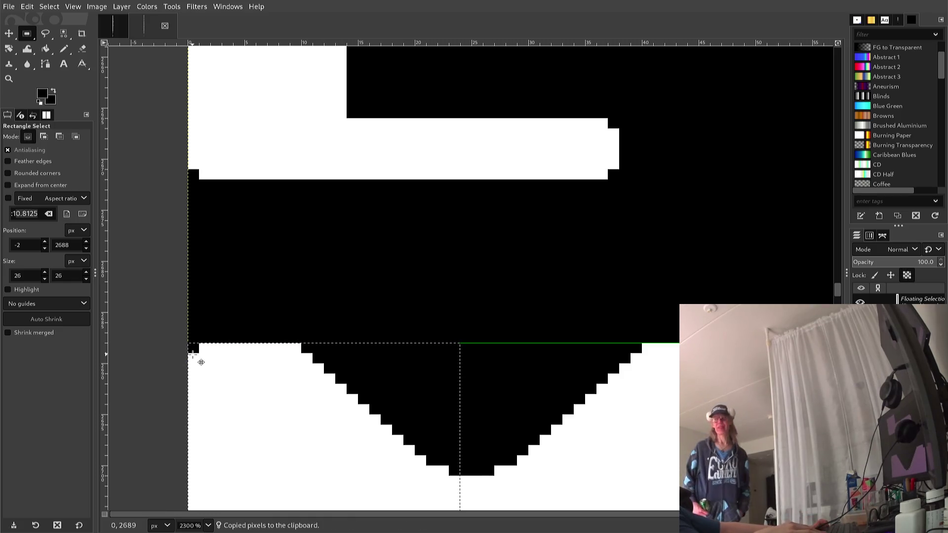
key(Right)
key(Right)
key(Right)
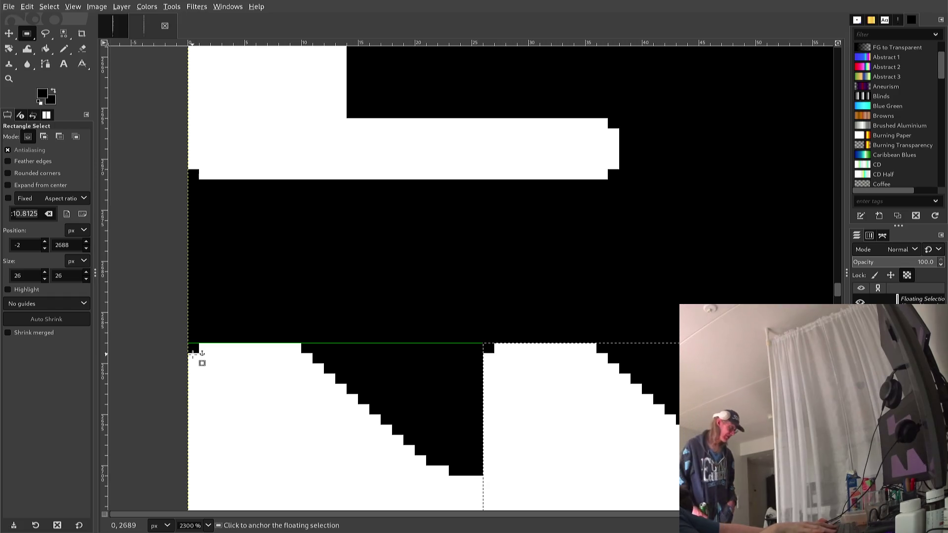
Step: Flip the pasted copy horizontally, align it pixel by pixel over the right half, and anchor it
key(alt+l)
key(t)
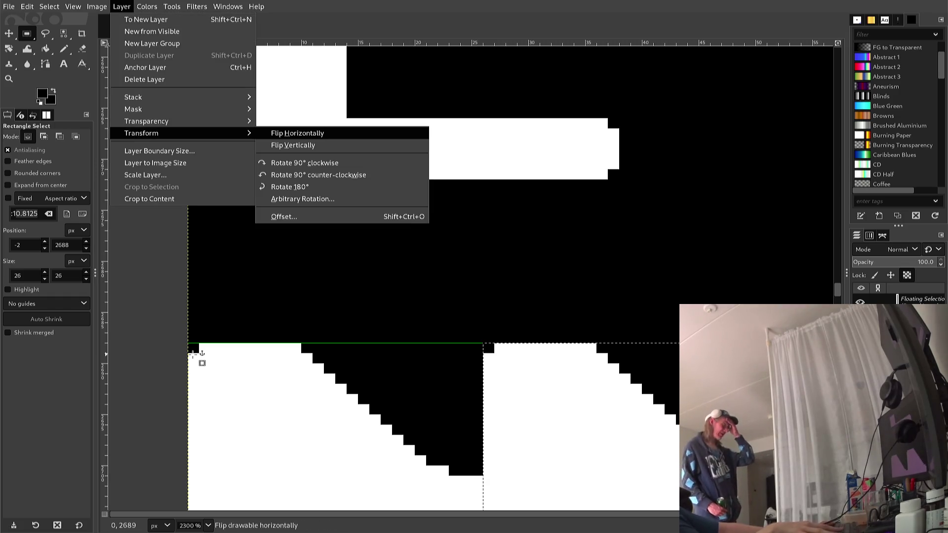
key(Return)
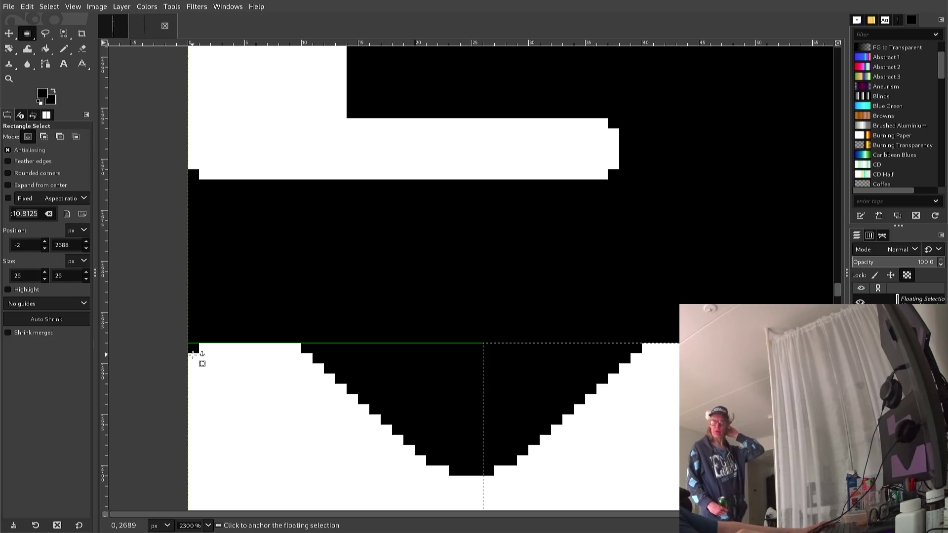
scroll(204, 368, down, 1)
scroll(205, 368, down, 1)
scroll(204, 368, up, 1)
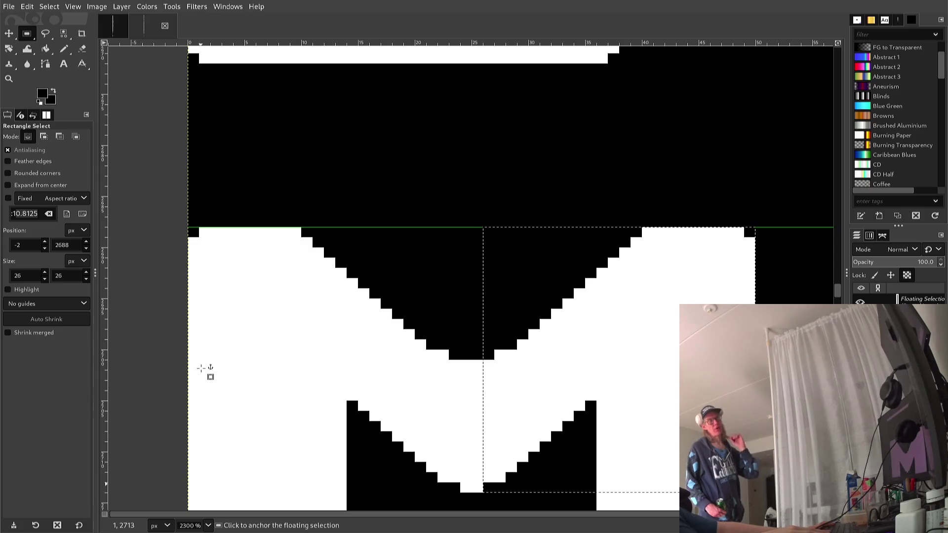
key(Left)
key(Right)
key(Left)
key(Right)
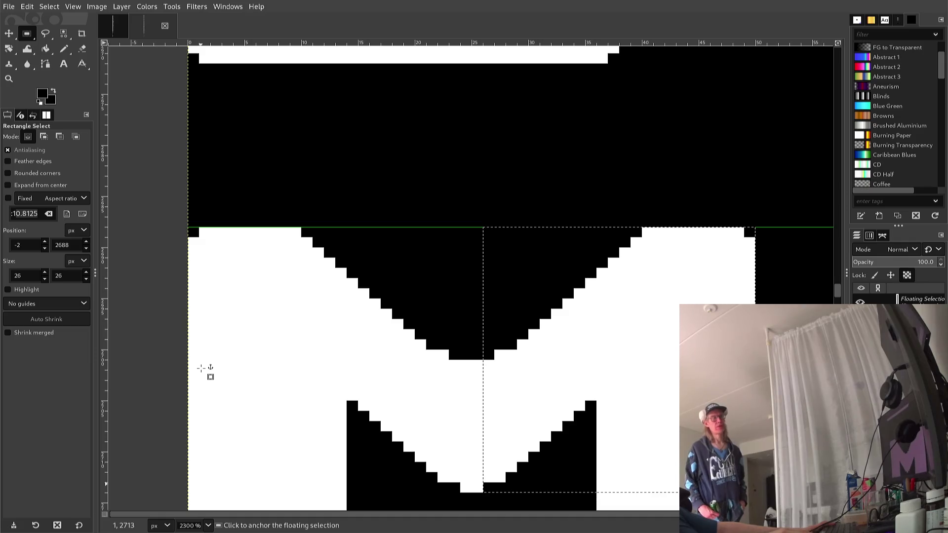
key(Right)
key(Left)
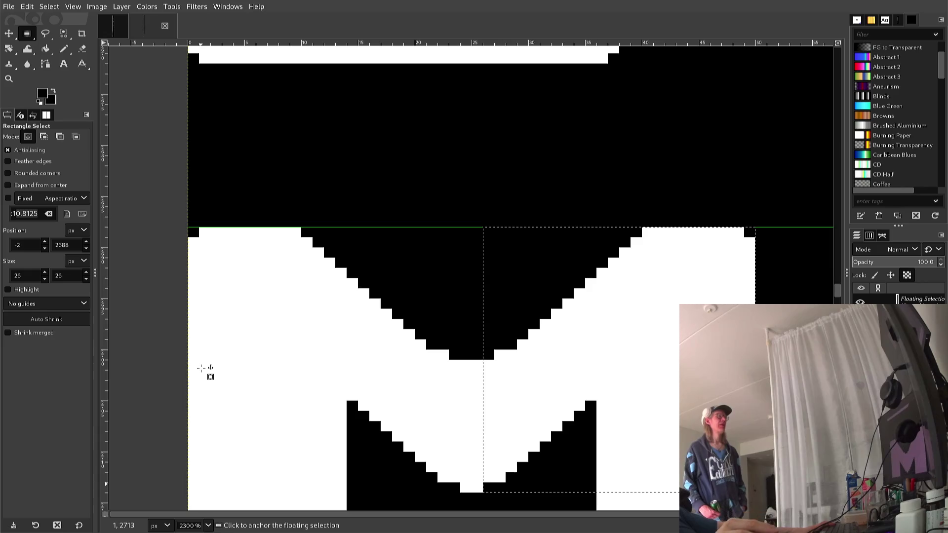
click(198, 357)
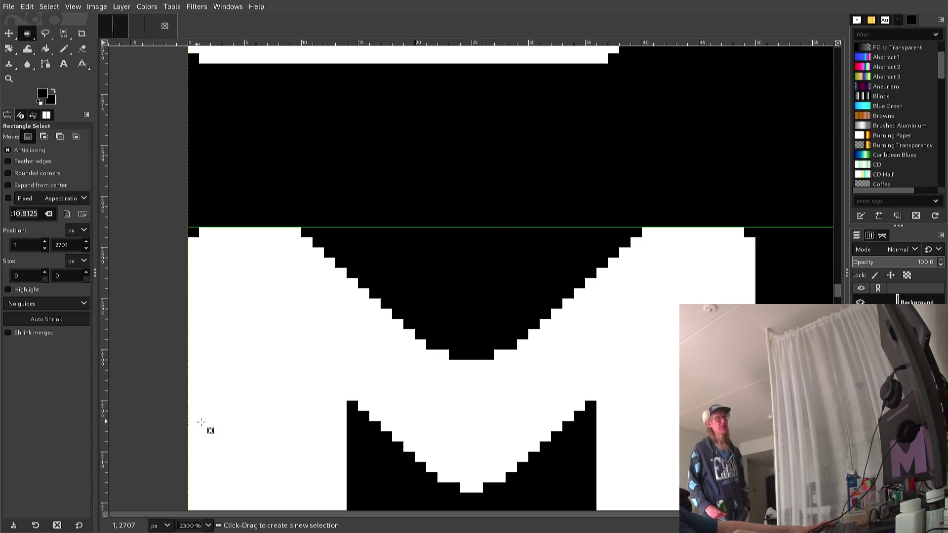
Step: With the Pencil in white, whiten the stray black pixel at the M's right-leg bottom step
scroll(288, 436, down, 2)
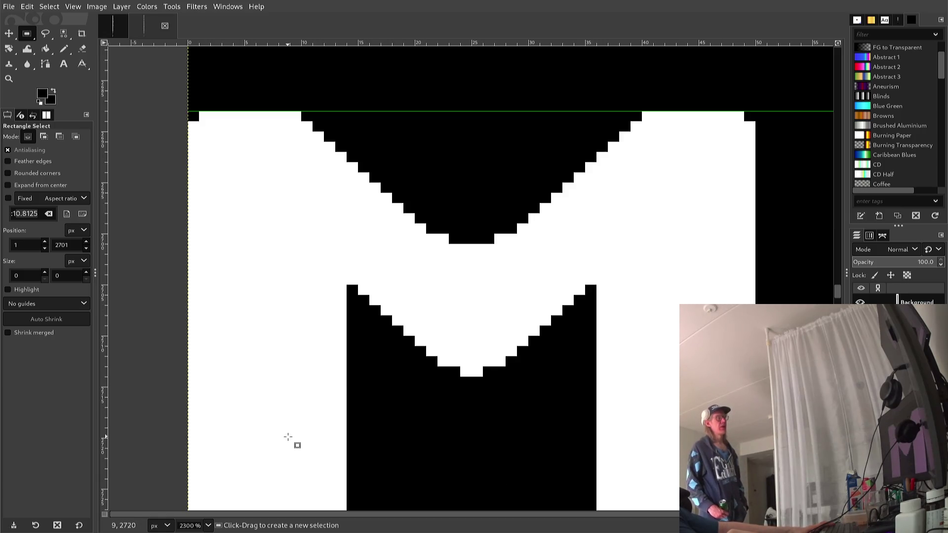
scroll(266, 424, up, 2)
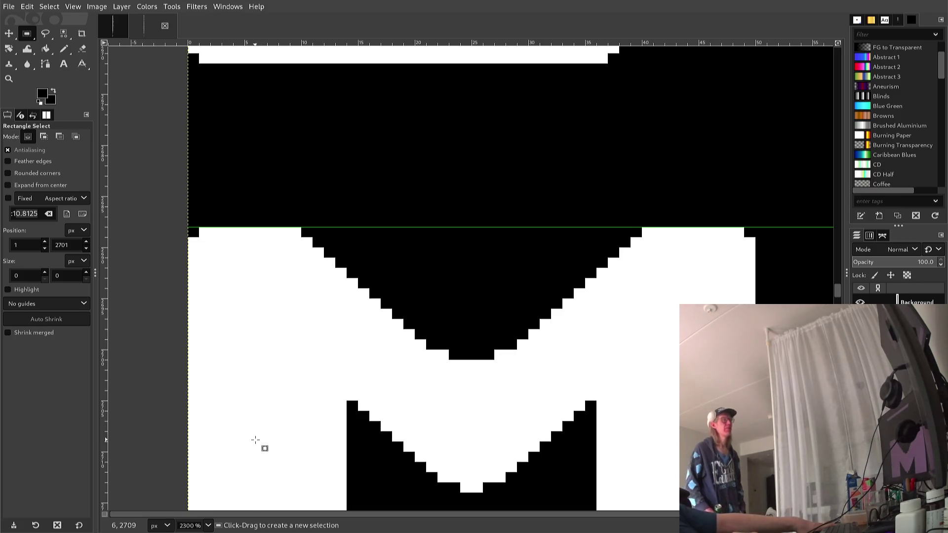
scroll(256, 439, down, 2)
scroll(252, 447, down, 2)
scroll(250, 449, down, 1)
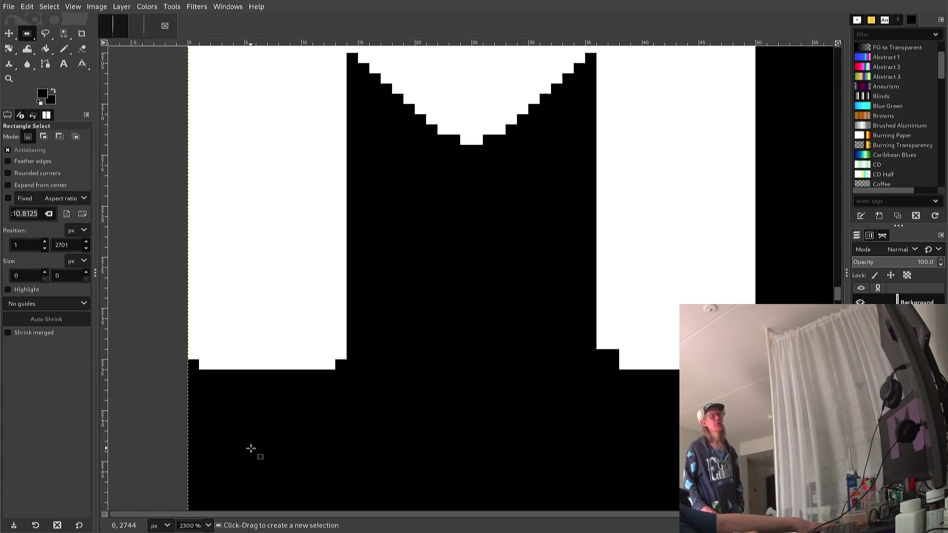
scroll(248, 450, up, 1)
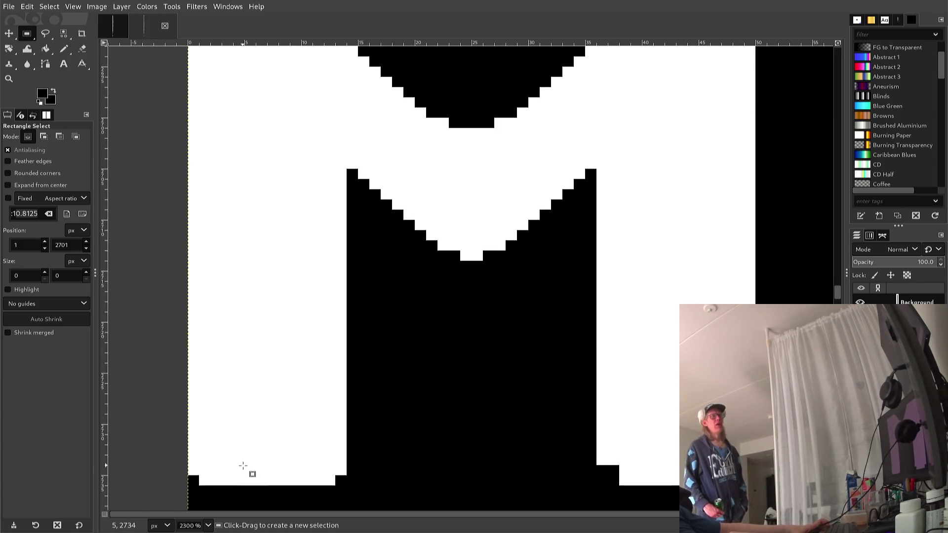
key(n)
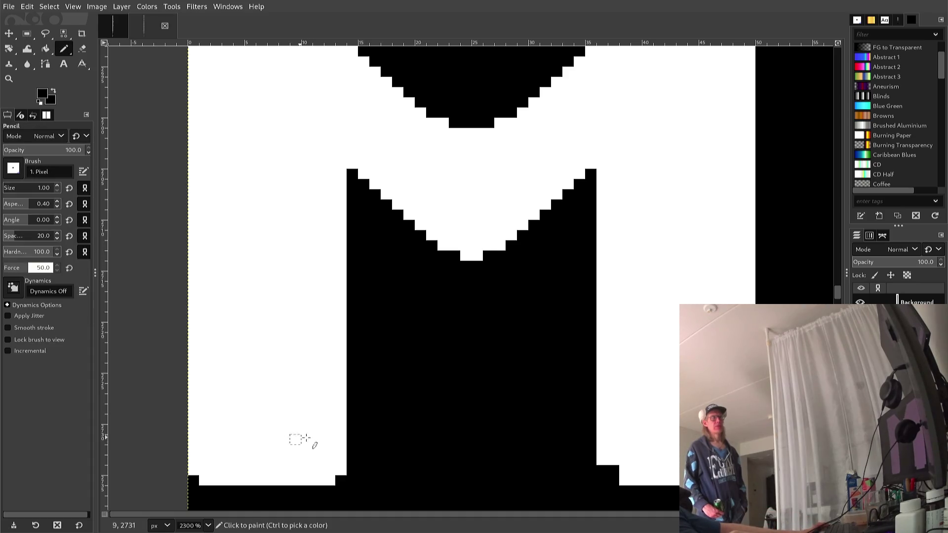
ctrl+click(603, 455)
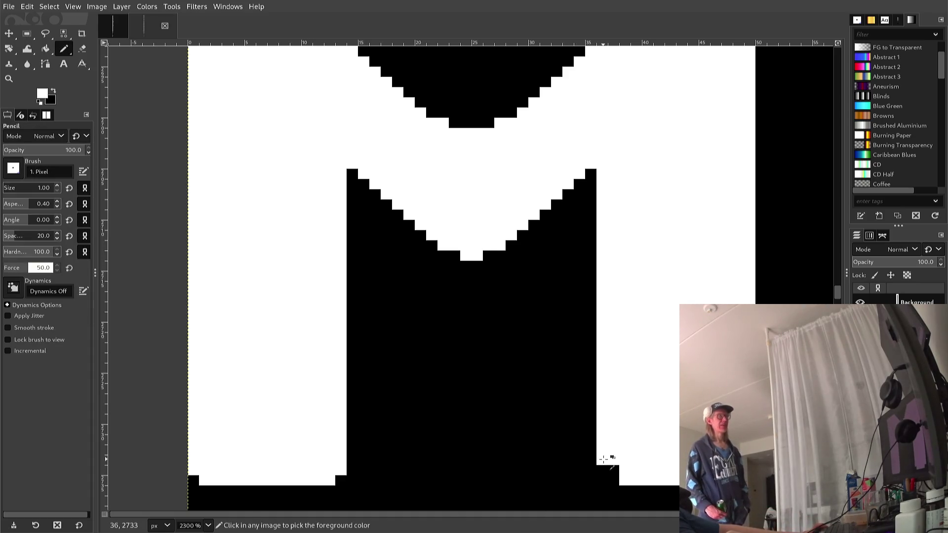
click(613, 480)
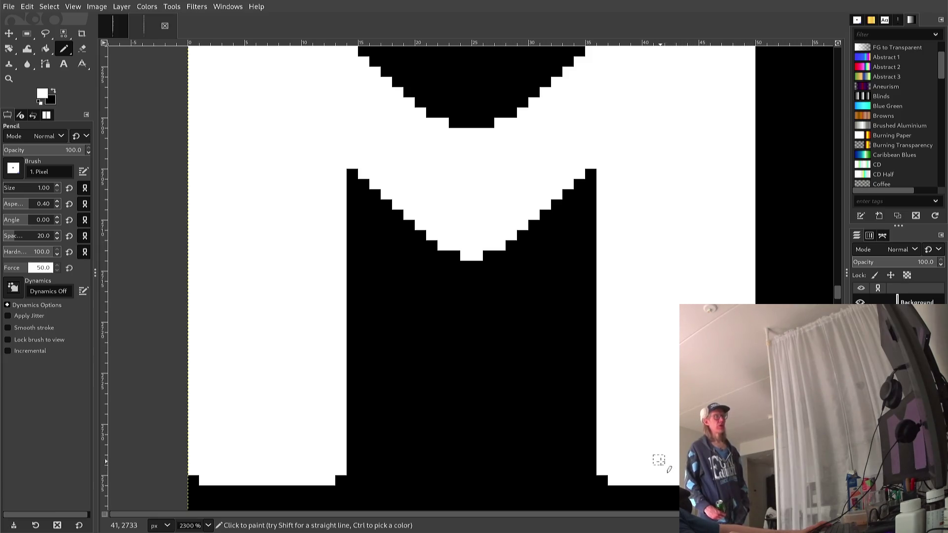
scroll(642, 452, up, 3)
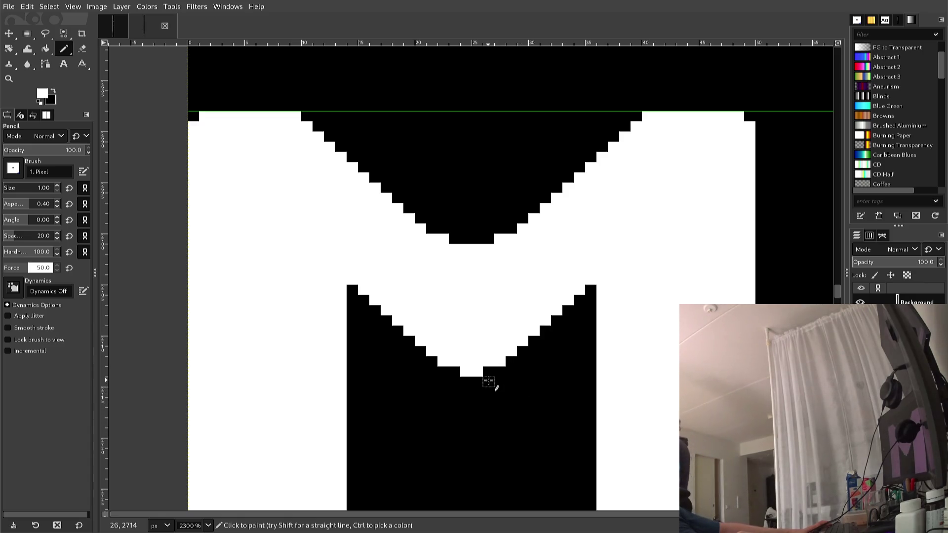
scroll(488, 381, down, 6)
key(ctrl)
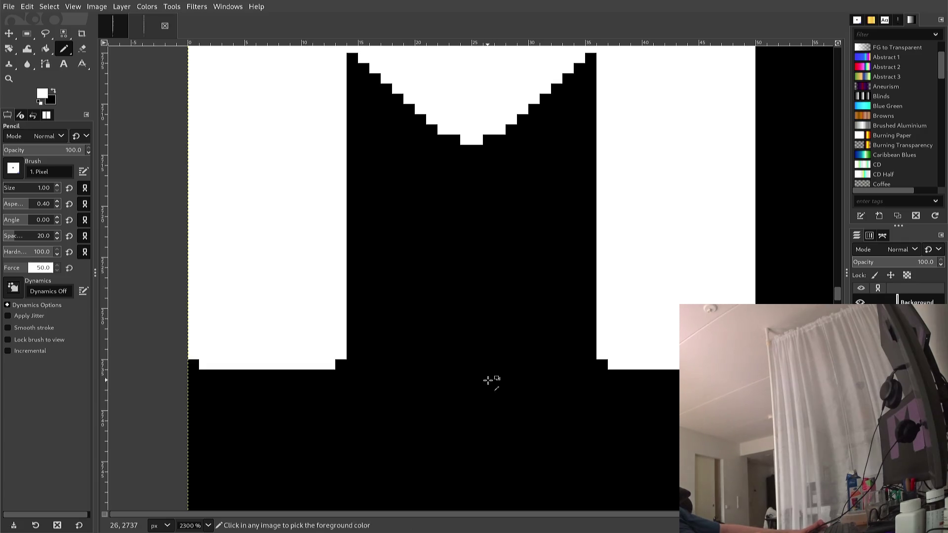
scroll(488, 380, down, 2)
scroll(489, 381, down, 1)
scroll(488, 381, up, 1)
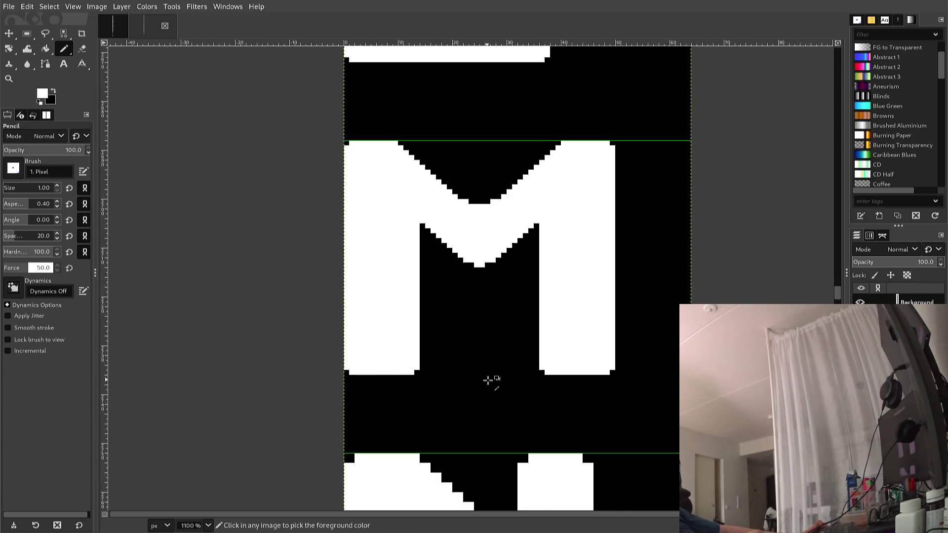
Step: Review the L, M, N and O glyphs, then re-export the sheet as font2.png
scroll(488, 381, down, 1)
scroll(488, 381, down, 1)
scroll(488, 381, up, 1)
scroll(488, 381, down, 1)
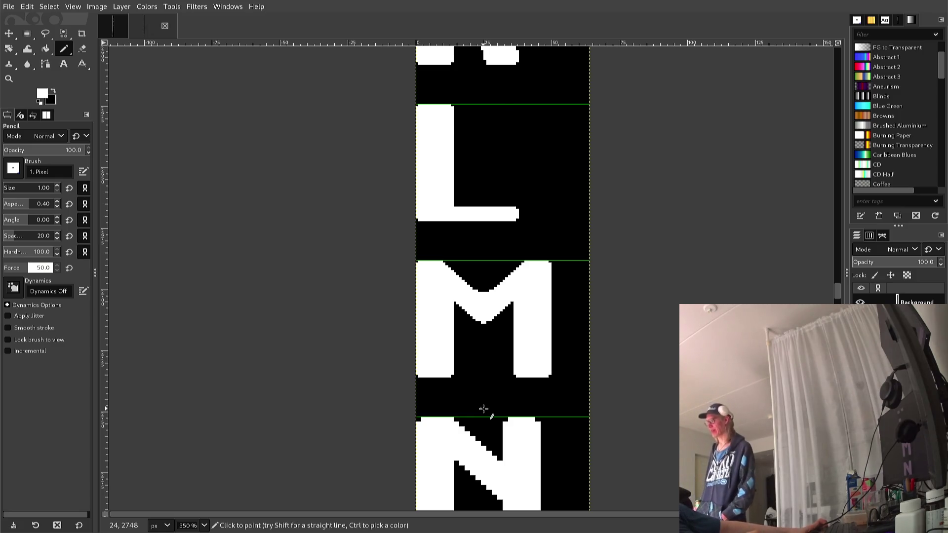
scroll(484, 408, up, 3)
scroll(484, 408, down, 1)
scroll(482, 413, down, 1)
scroll(481, 414, up, 1)
scroll(481, 414, down, 1)
scroll(482, 414, up, 1)
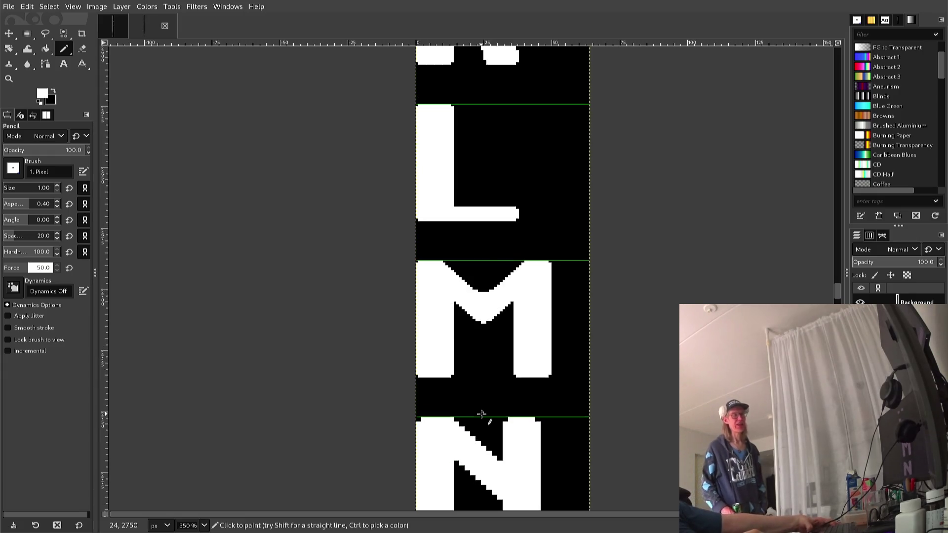
scroll(482, 414, down, 2)
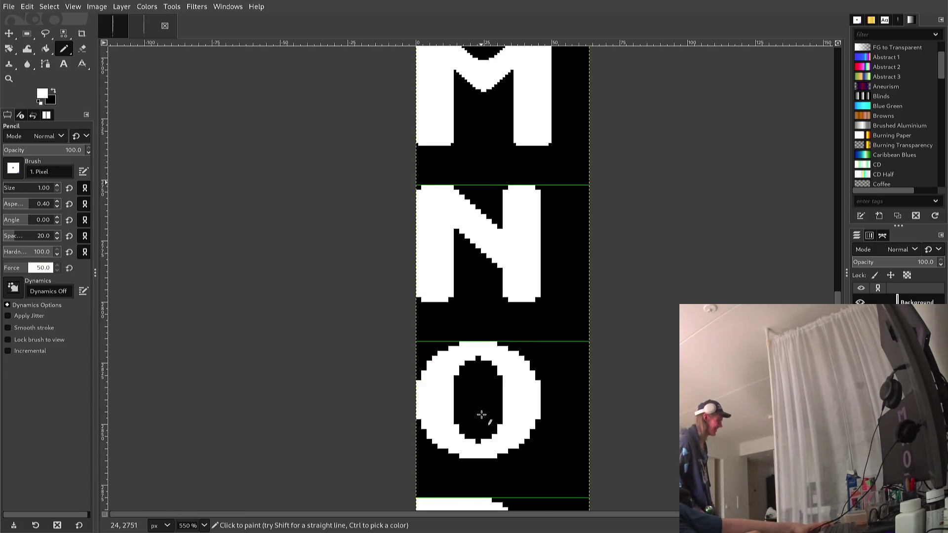
scroll(483, 416, up, 1)
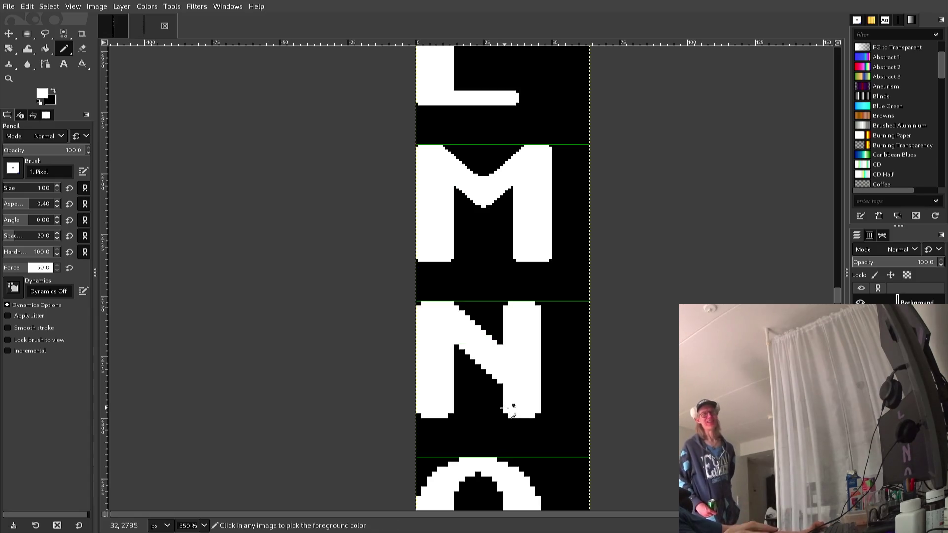
key(ctrl+e)
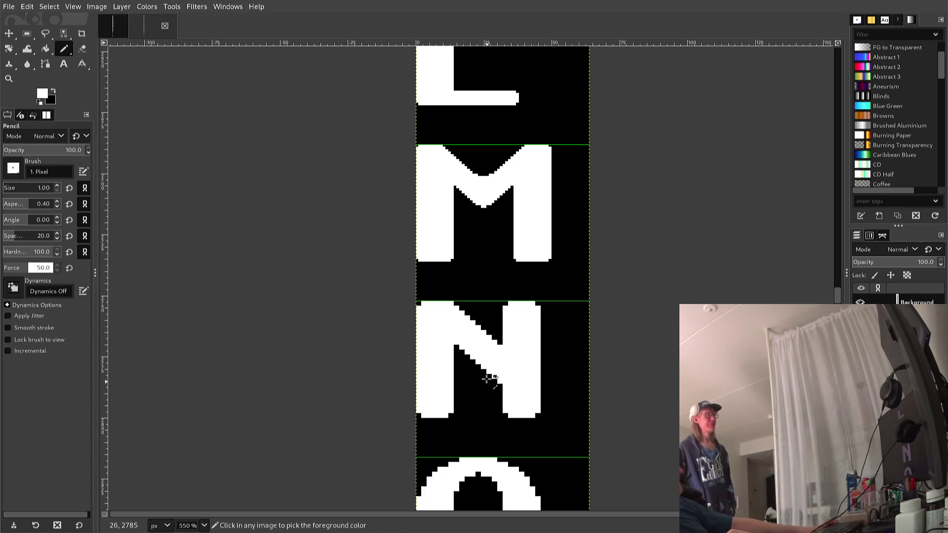
scroll(486, 355, up, 3)
scroll(483, 341, down, 3)
scroll(482, 346, down, 2)
scroll(484, 355, up, 2)
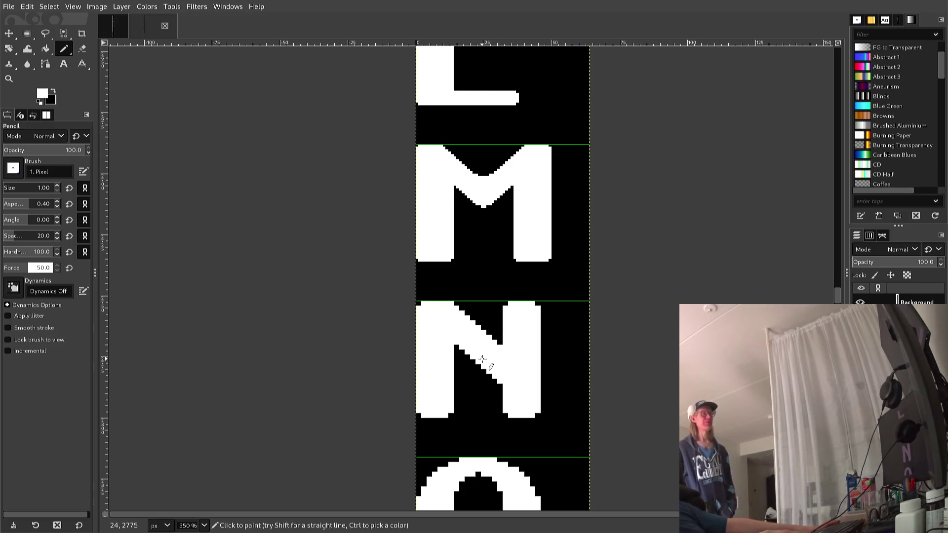
Step: Pick black and repaint the N's lower diagonal edge as a one-pixel staircase
scroll(483, 358, up, 4)
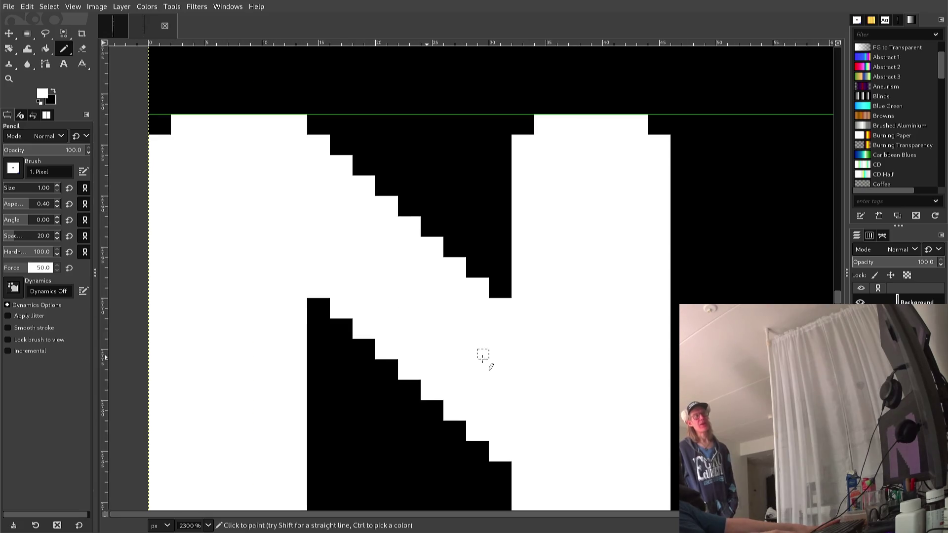
scroll(483, 356, down, 1)
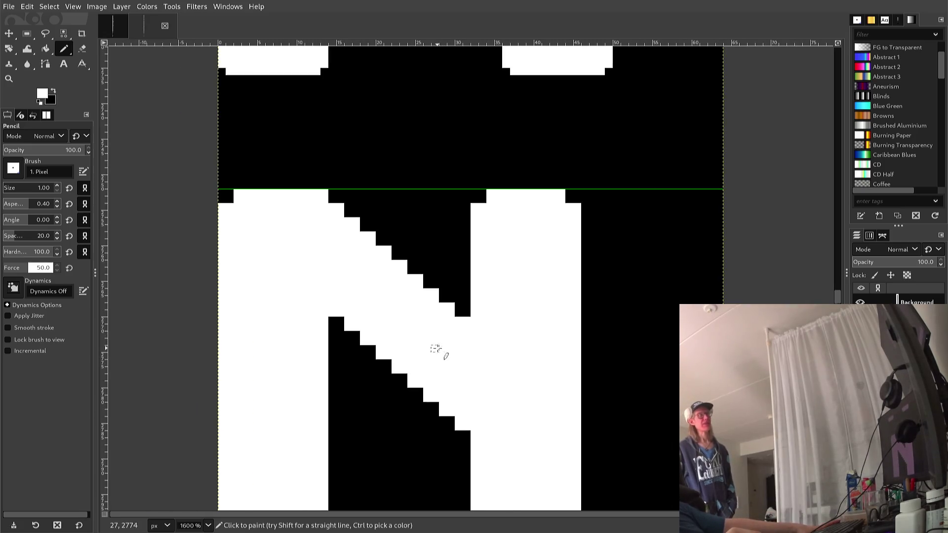
scroll(435, 346, down, 2)
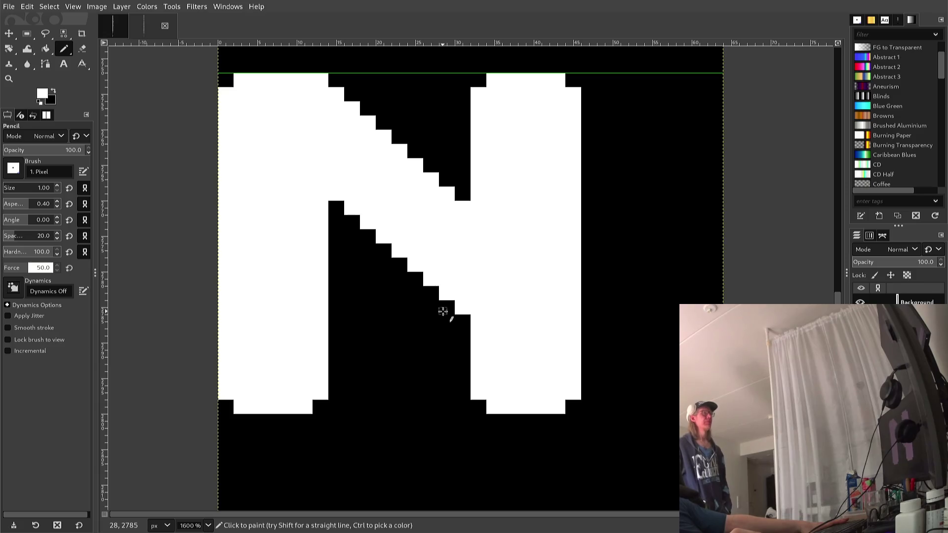
ctrl+click(435, 316)
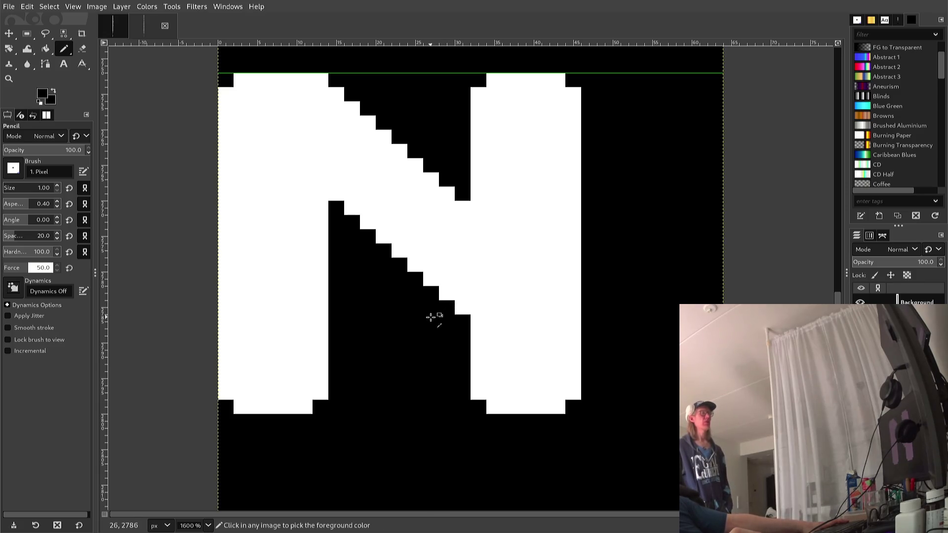
click(458, 313)
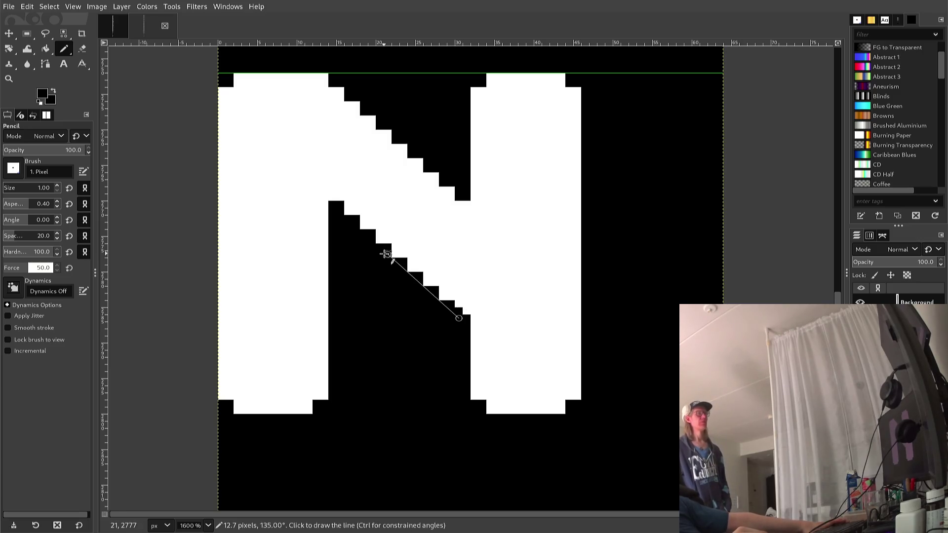
shift+click(349, 211)
drag(381, 248, 443, 297)
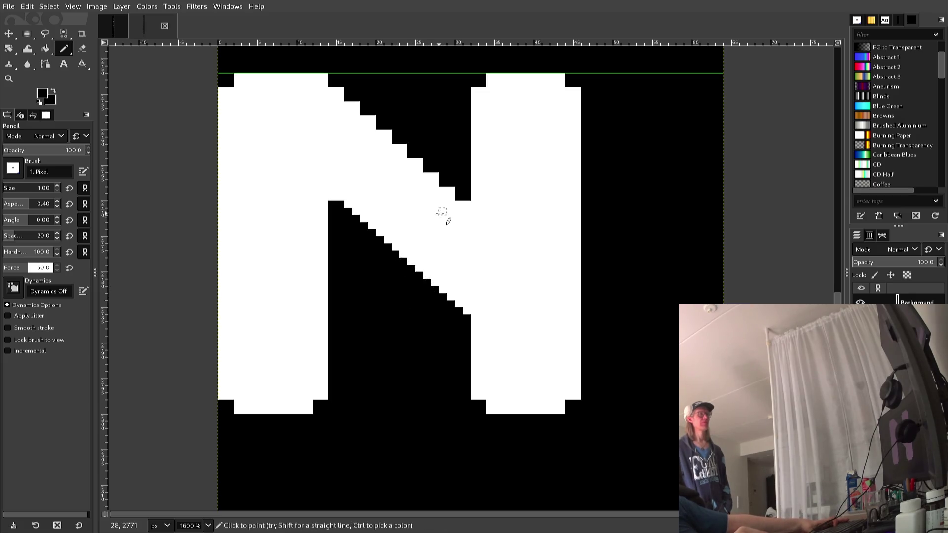
Step: Draw a black one-pixel staircase along the N's upper diagonal, ending at its top-left corner
click(450, 191)
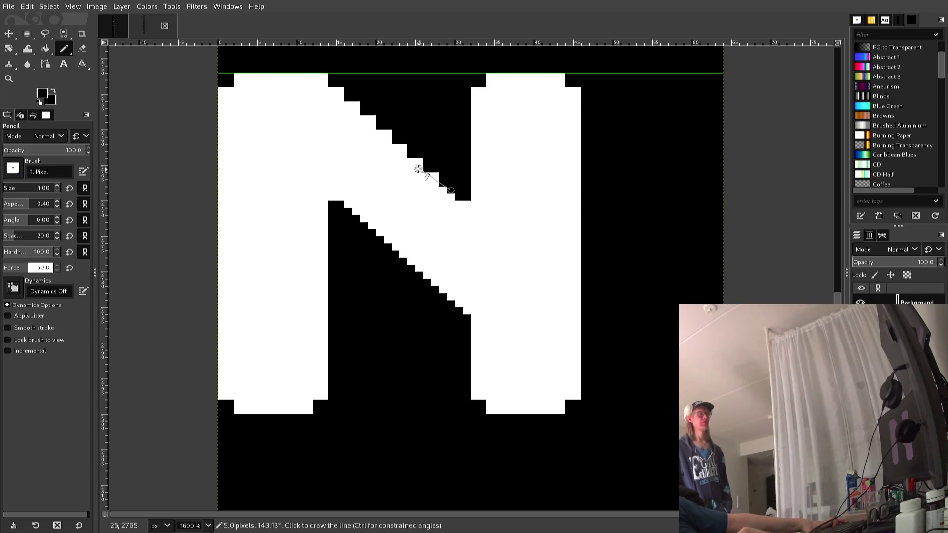
shift+click(324, 81)
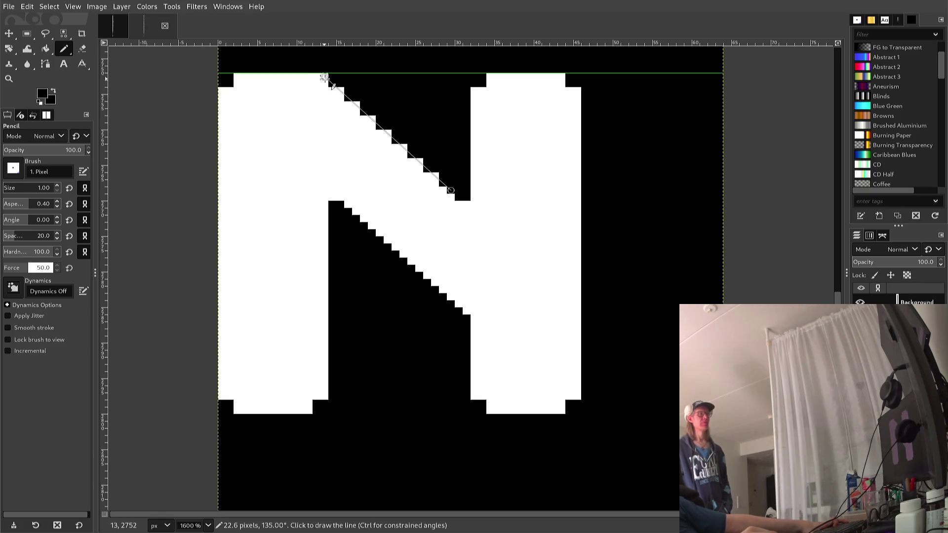
shift+click(324, 83)
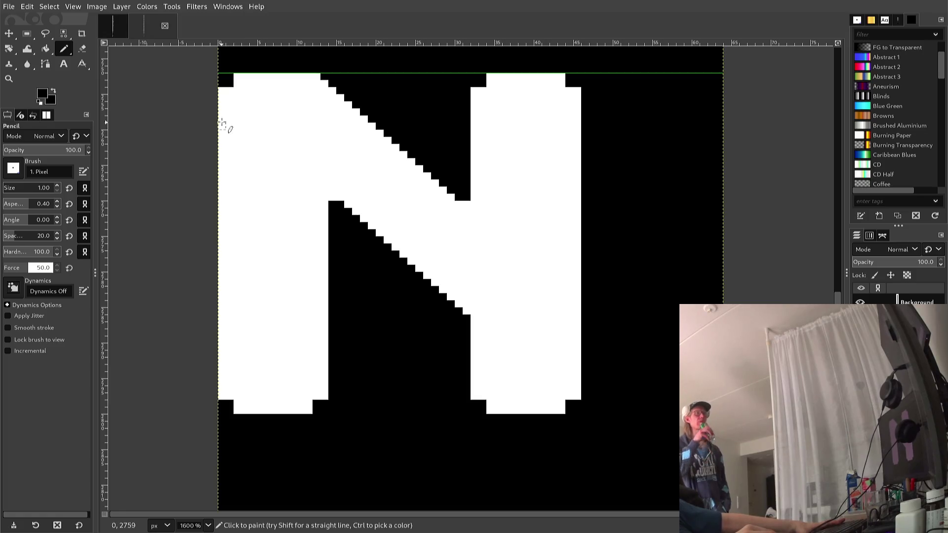
click(229, 92)
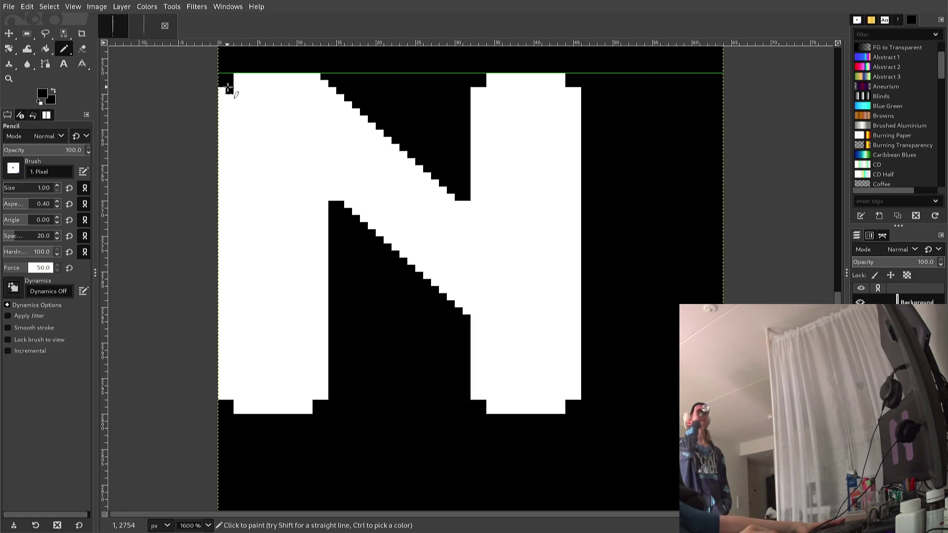
Step: Whiten the N's top-left corner pixels and add one black pixel on its top edge
key(x)
click(230, 92)
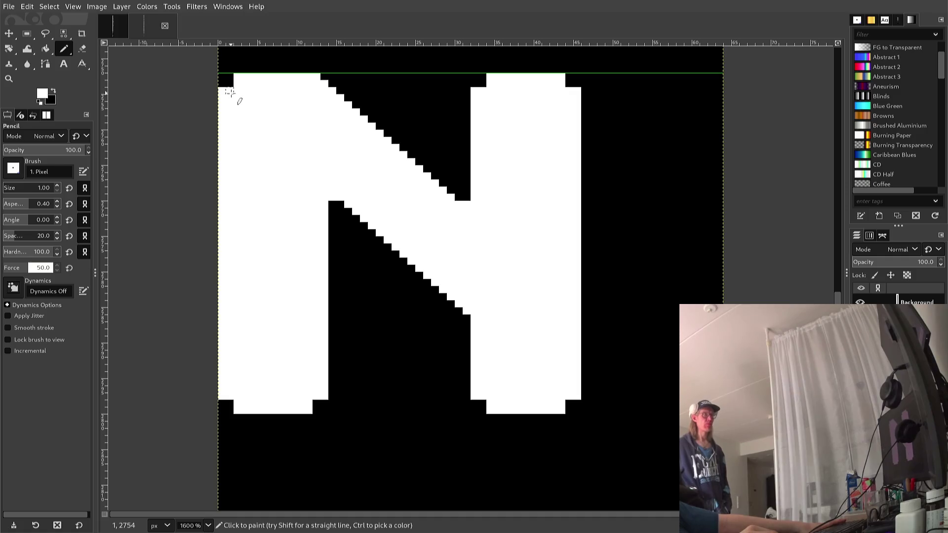
click(229, 83)
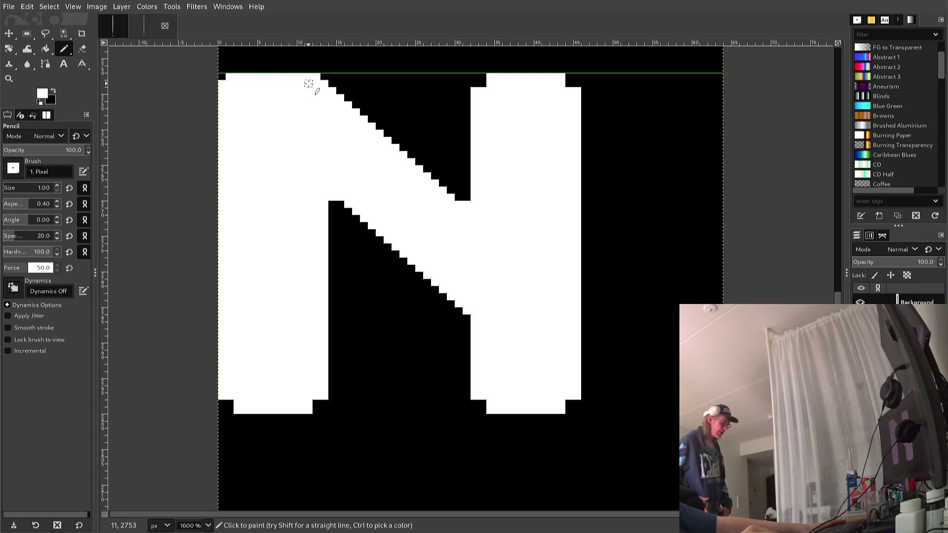
ctrl+click(353, 79)
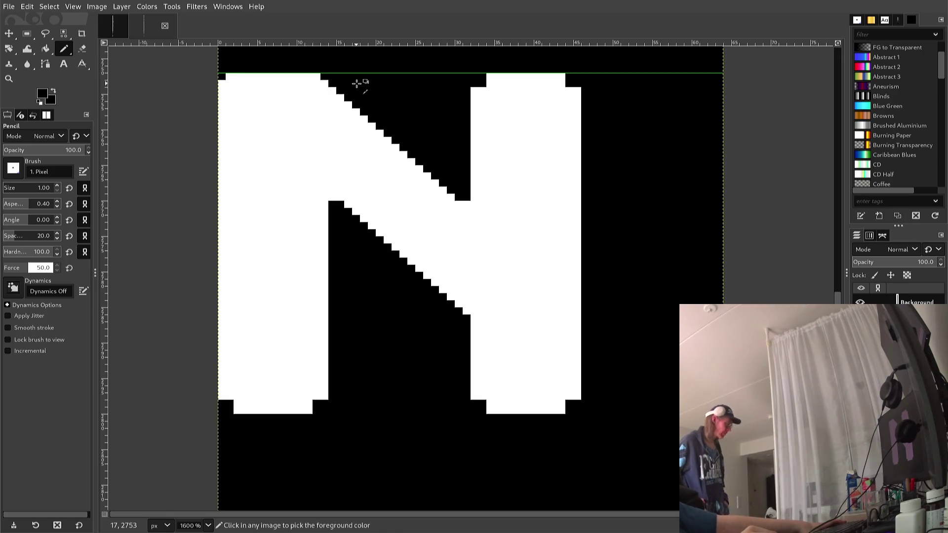
click(319, 76)
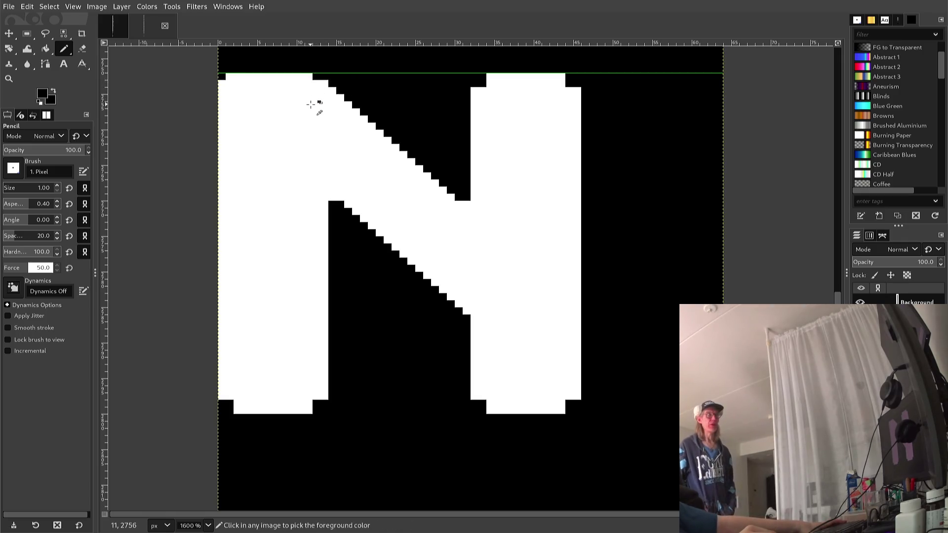
ctrl+click(317, 101)
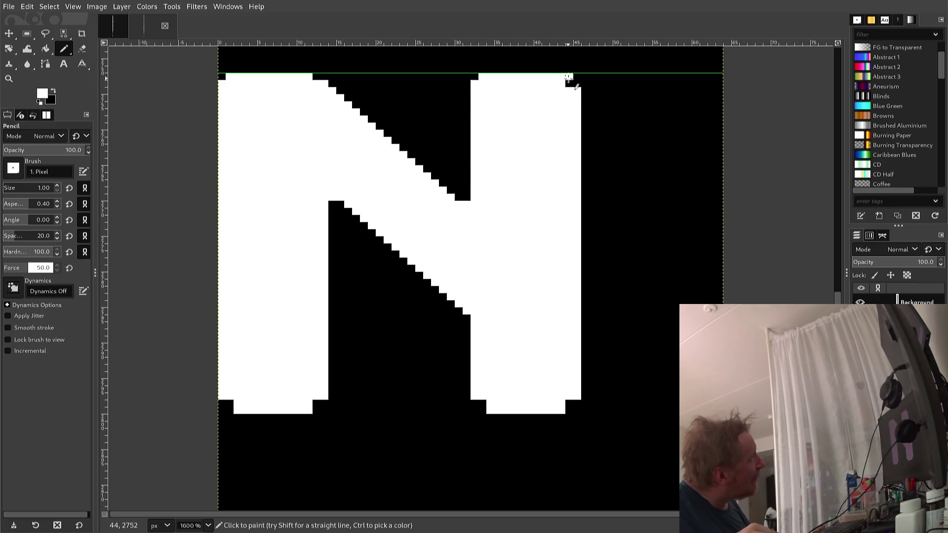
Step: Blacken the pixel where the diagonal meets the right stem and whiten the diagonal's lower end
ctrl+click(453, 187)
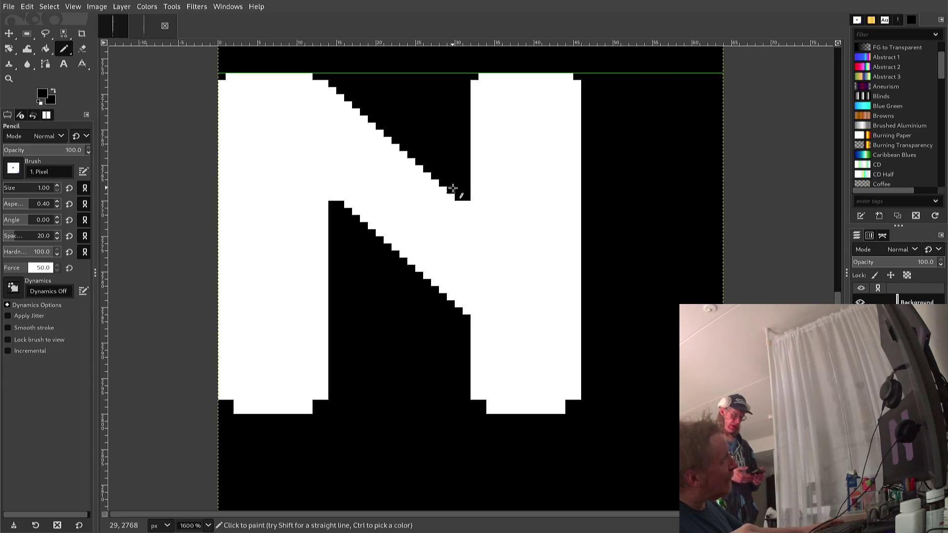
click(467, 204)
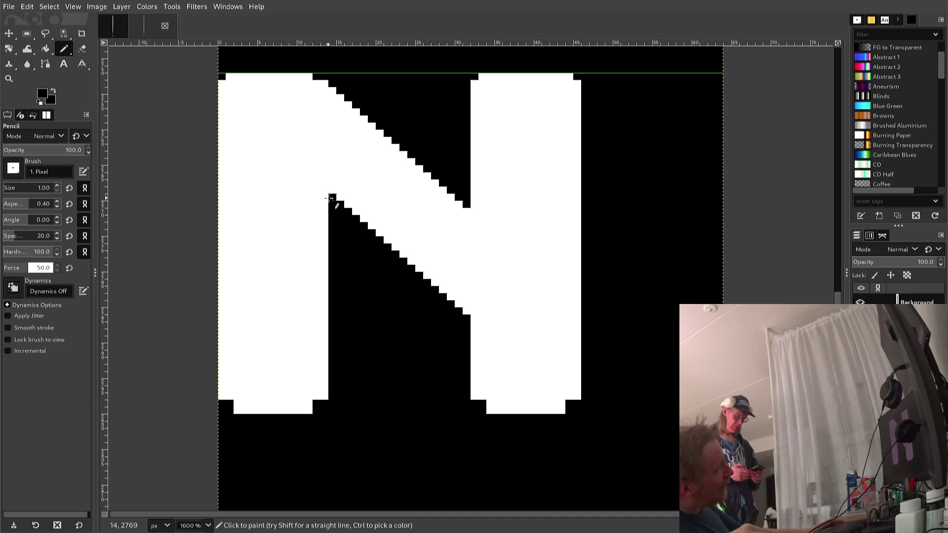
key(ctrl)
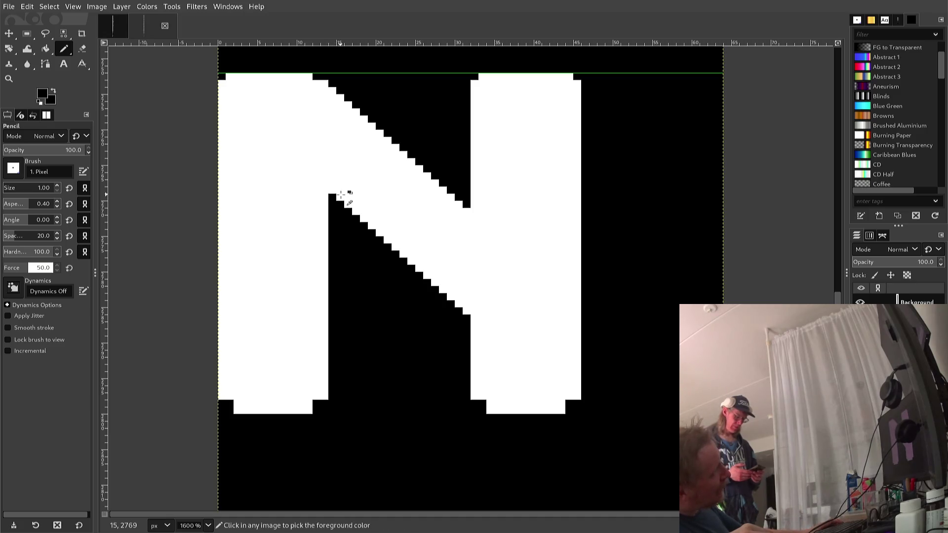
ctrl+click(341, 195)
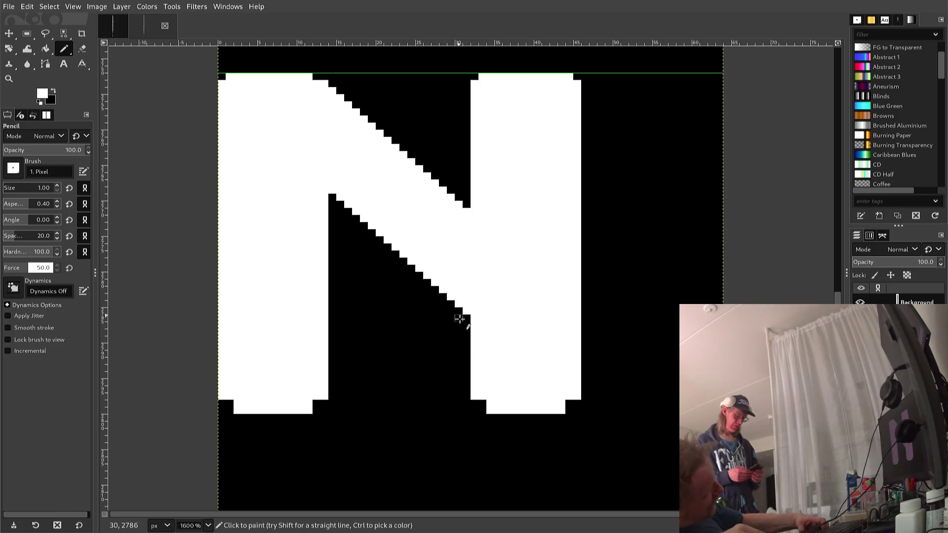
click(465, 319)
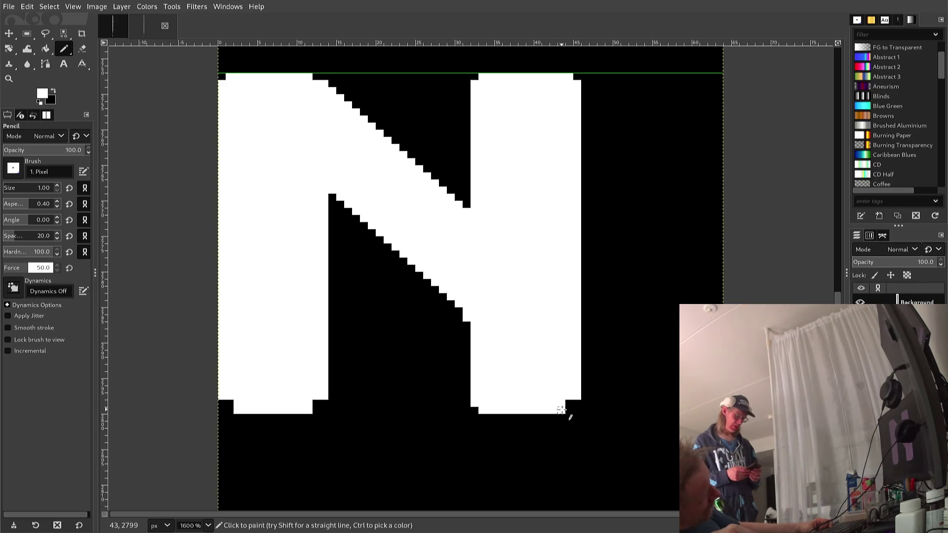
Step: Fill white into the right leg's bottom notch and both bottom corners of the left leg
drag(563, 410, 573, 404)
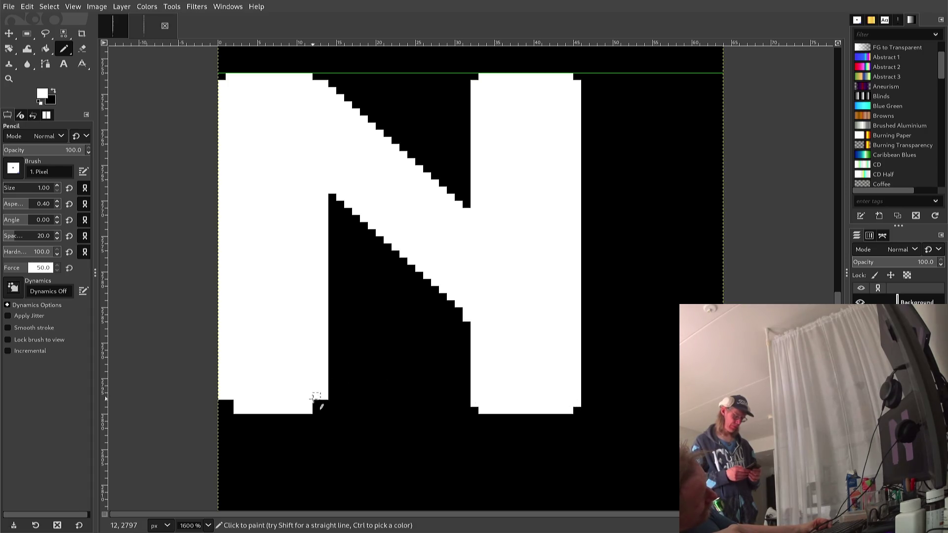
drag(316, 401, 317, 409)
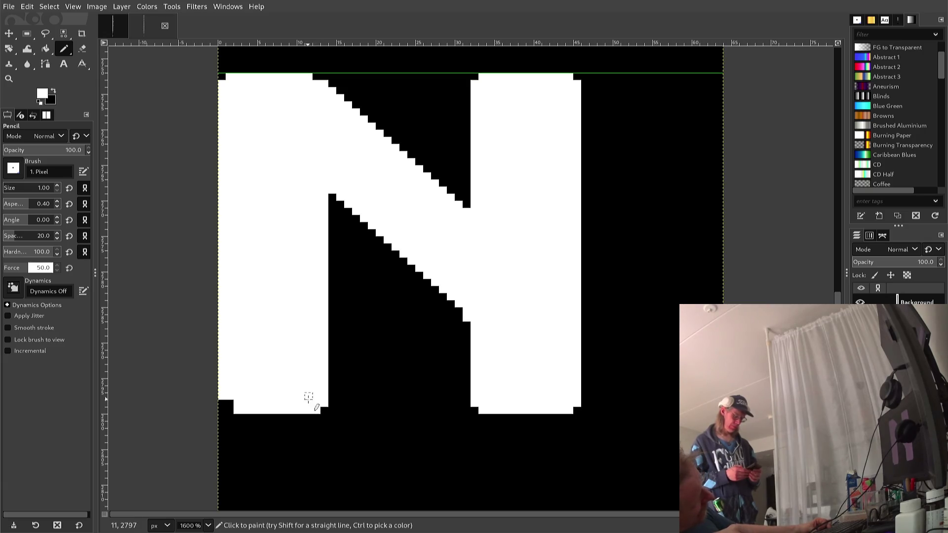
click(225, 402)
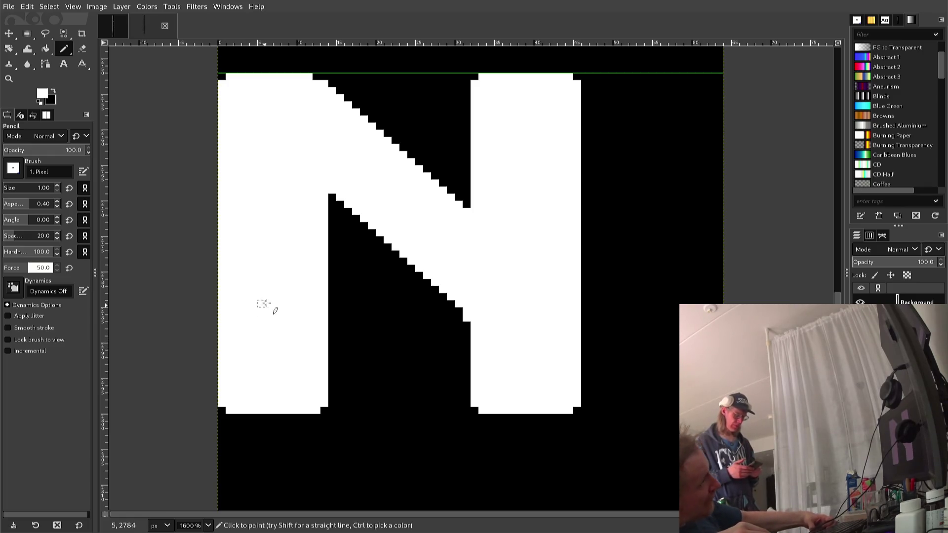
Step: Switch to black and carve single-pixel steps along the O's upper-left outer edge
scroll(269, 286, down, 2)
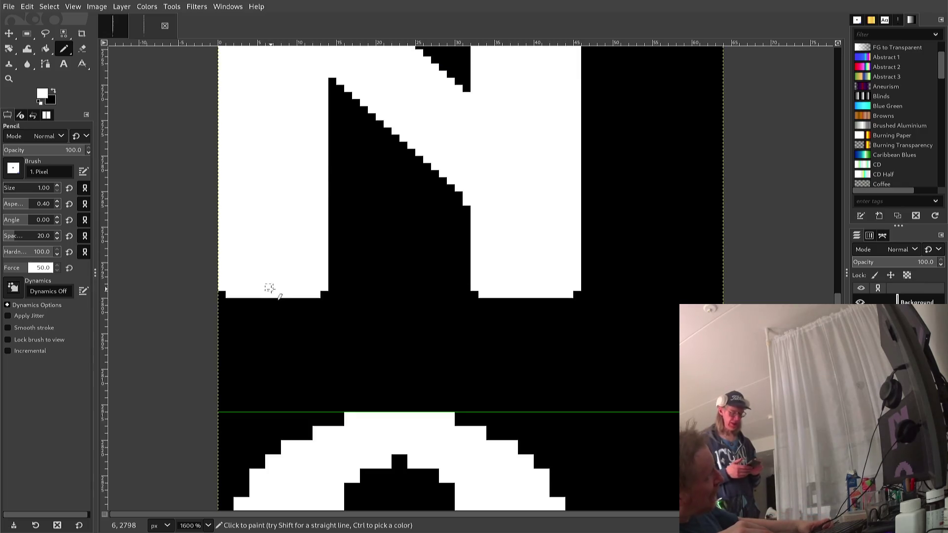
scroll(277, 282, down, 2)
scroll(286, 284, down, 4)
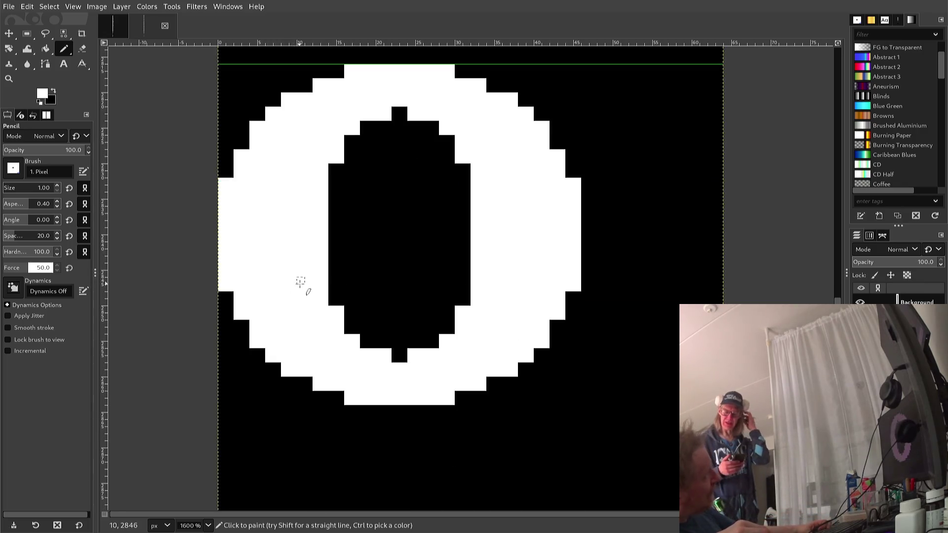
scroll(300, 282, up, 2)
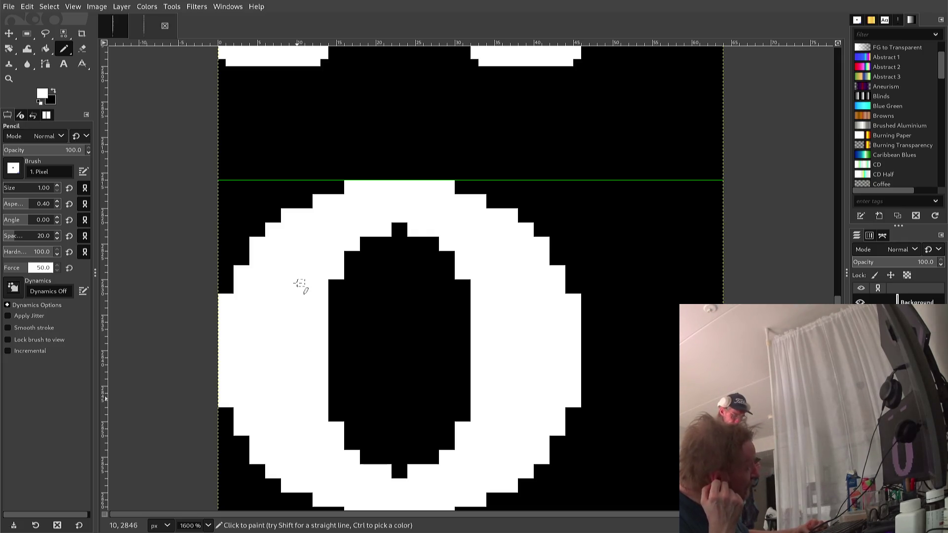
key(x)
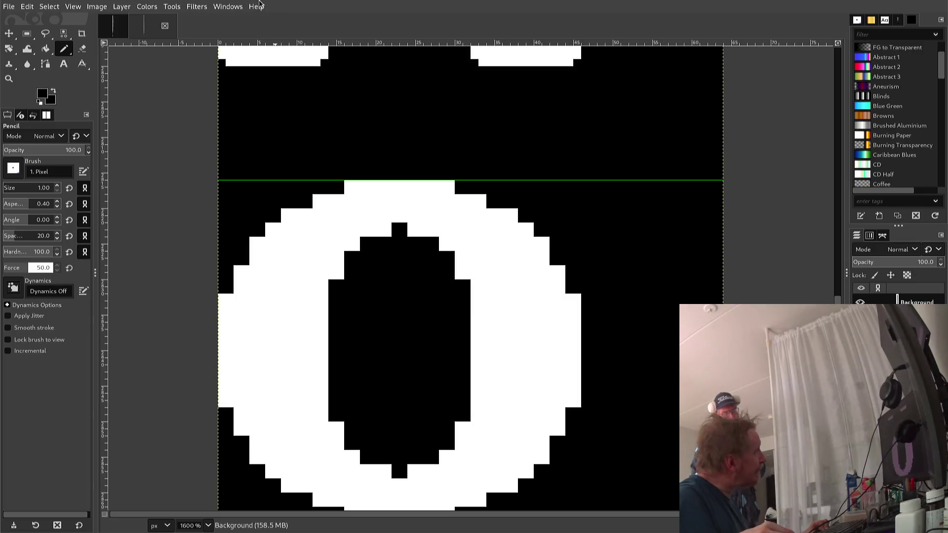
click(253, 244)
click(253, 255)
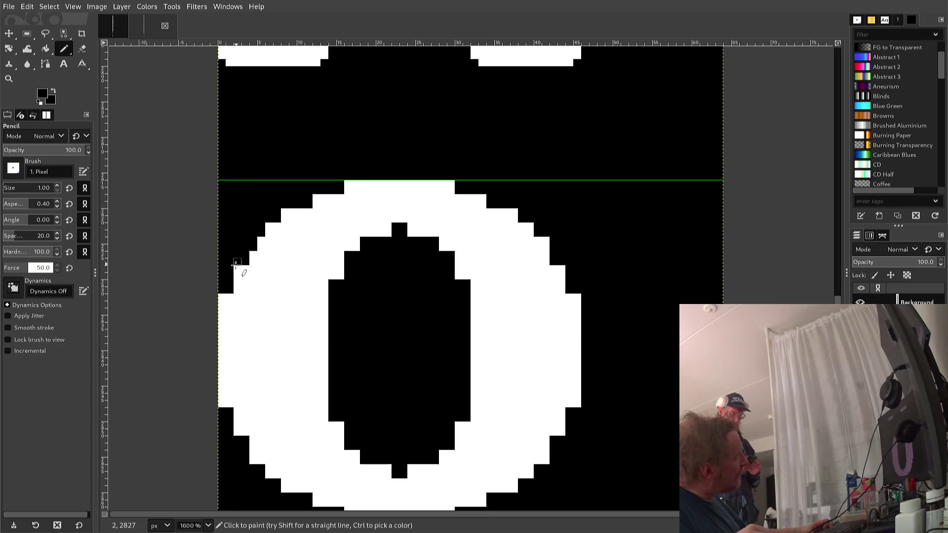
click(237, 272)
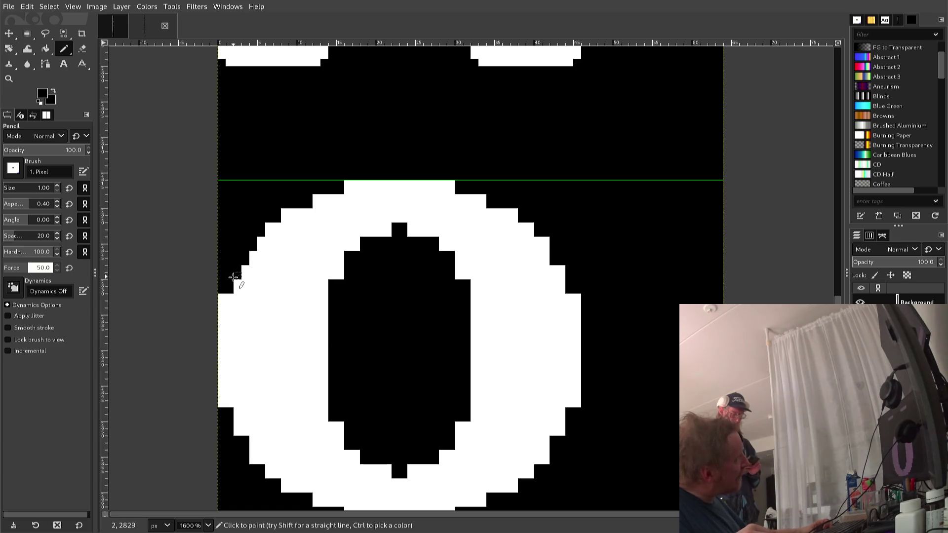
click(221, 303)
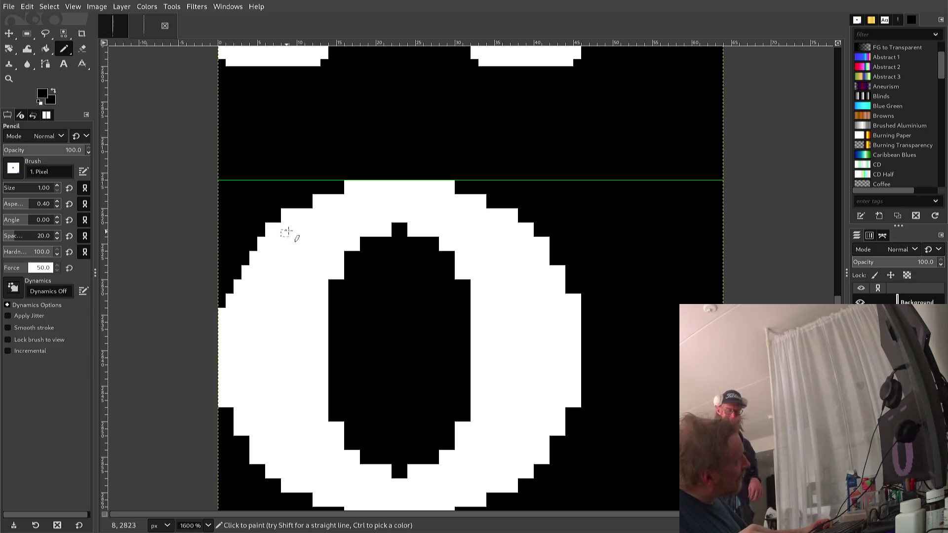
click(356, 184)
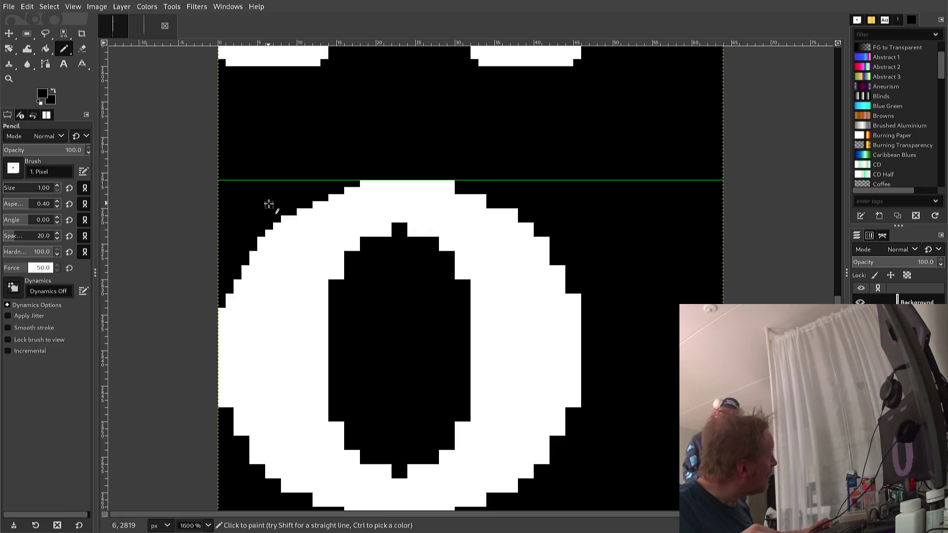
ctrl+click(260, 256)
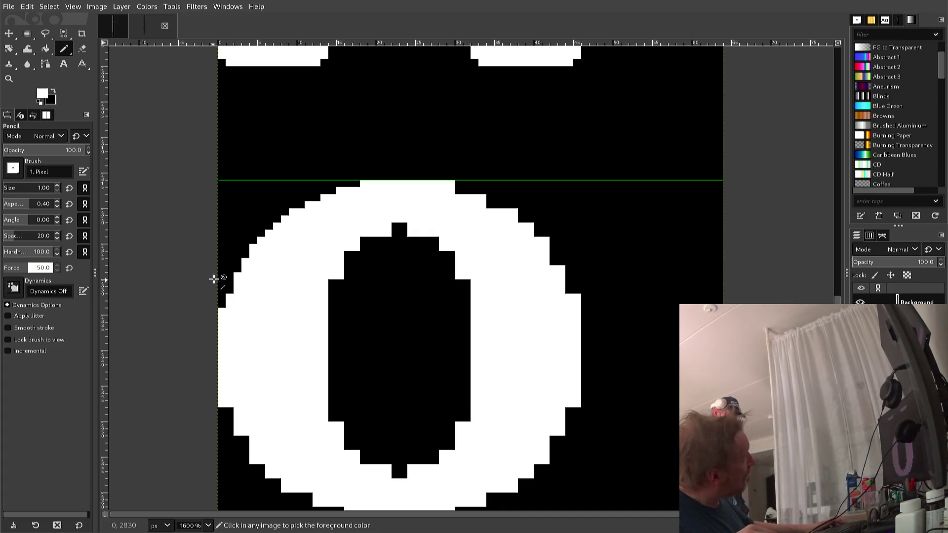
Step: Paint one more black pixel on the O's outer left edge, then pick white again
ctrl+click(224, 263)
click(222, 312)
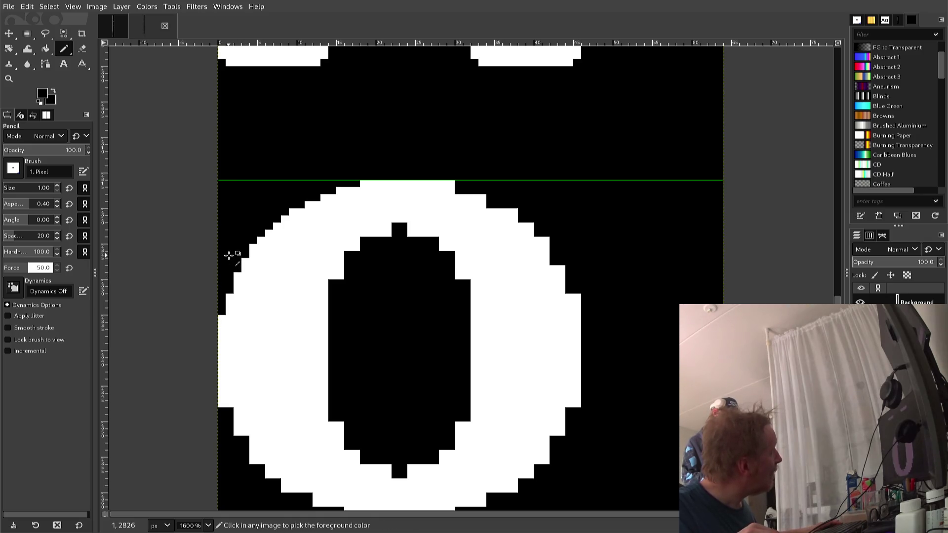
ctrl+click(245, 264)
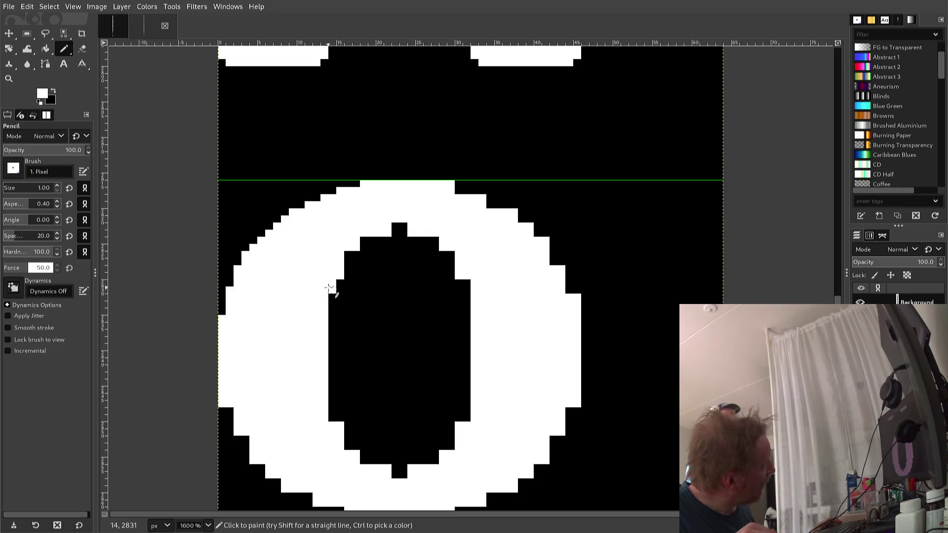
Step: Fill white pixels along the O hole's upper-left curve and across the top of its notch
click(349, 262)
click(348, 254)
click(364, 241)
click(372, 241)
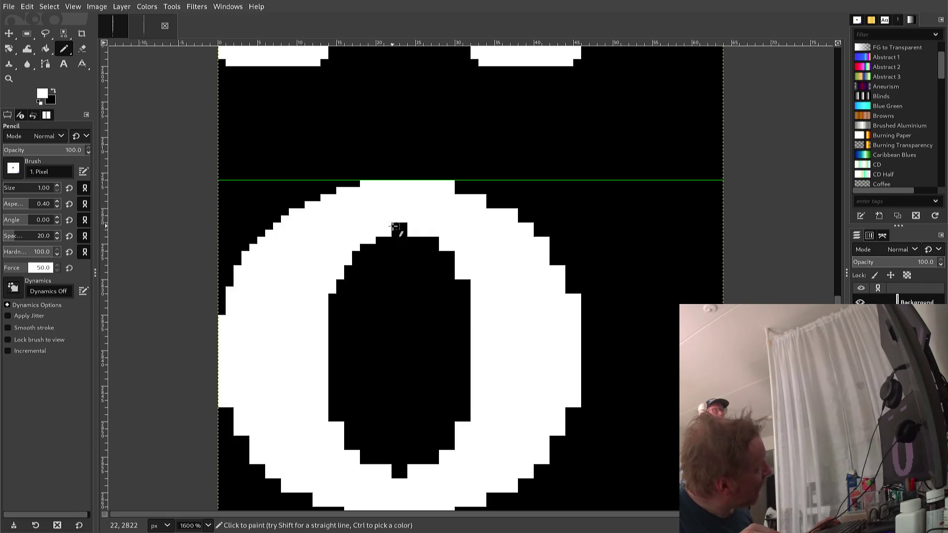
drag(396, 226, 404, 226)
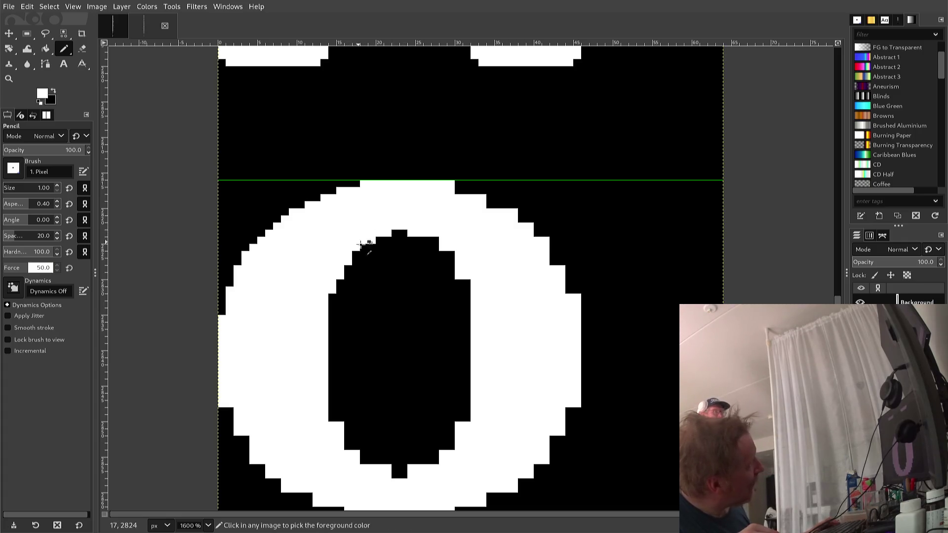
Step: Straighten the hole's upper-left edge with black and reshape its top notch in white and black
ctrl+click(380, 269)
click(347, 258)
click(341, 276)
click(340, 282)
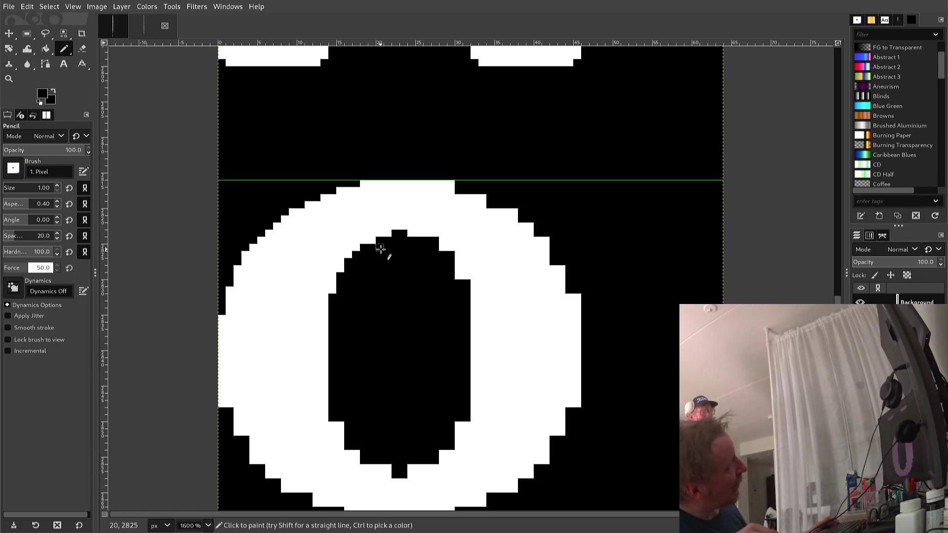
key(ctrl)
ctrl+click(387, 232)
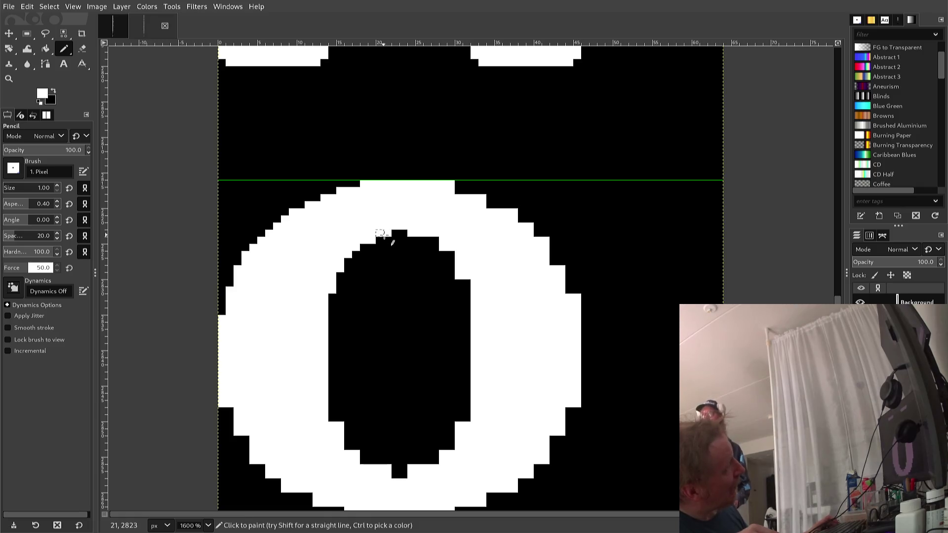
drag(393, 233, 395, 240)
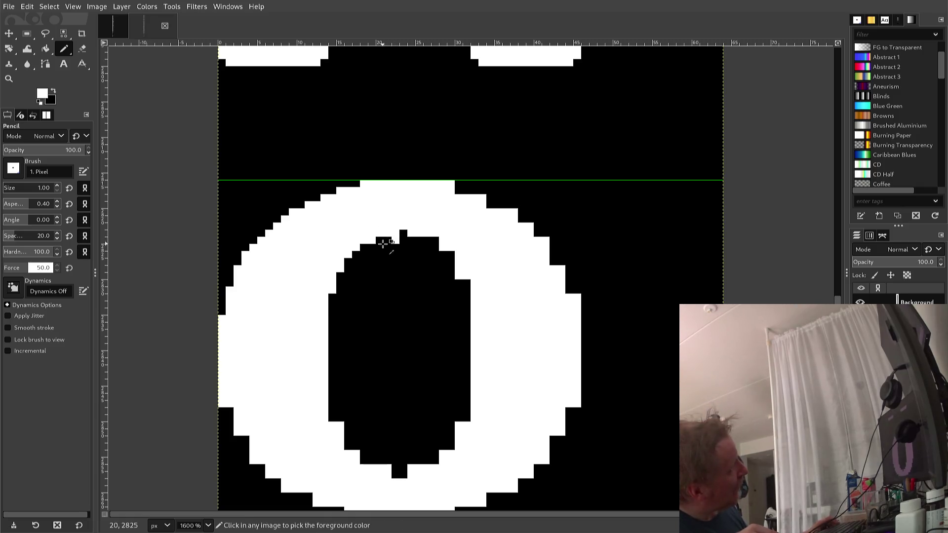
ctrl+click(383, 247)
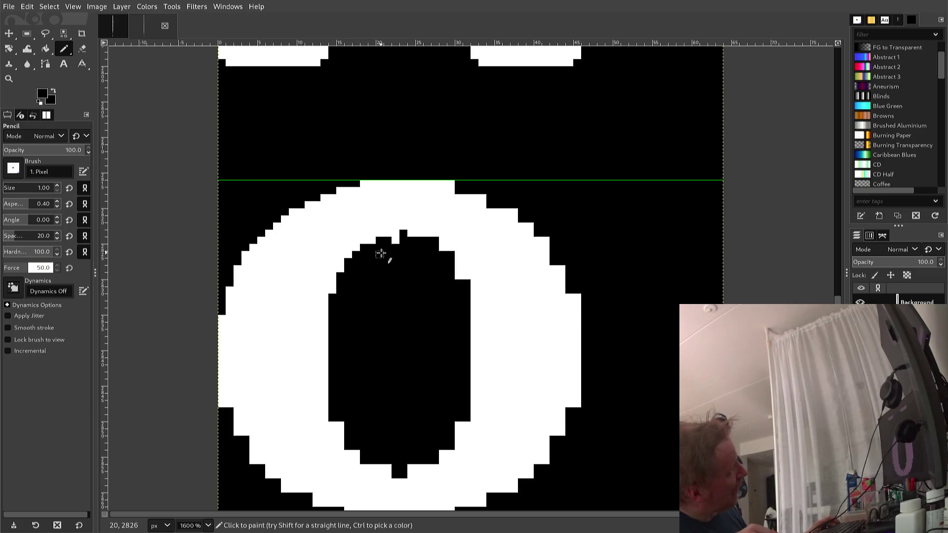
click(393, 242)
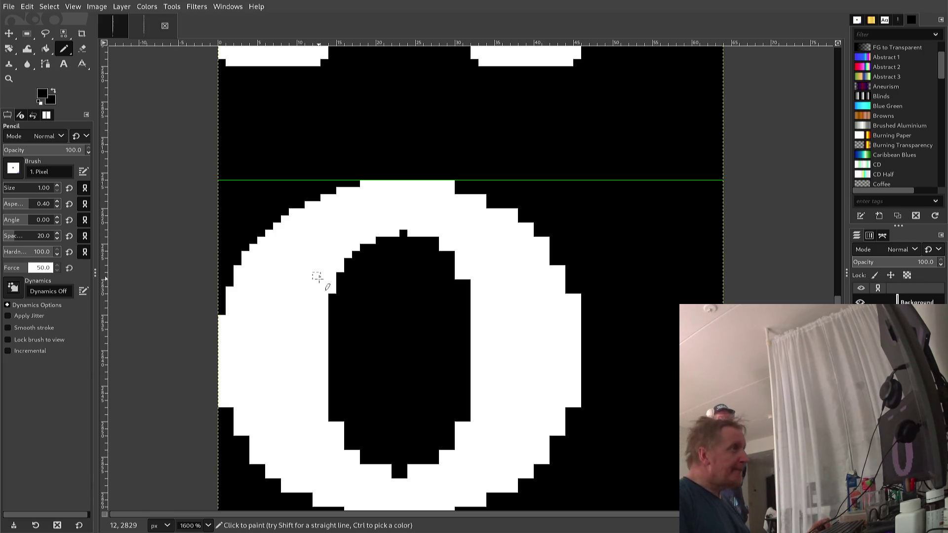
key(r)
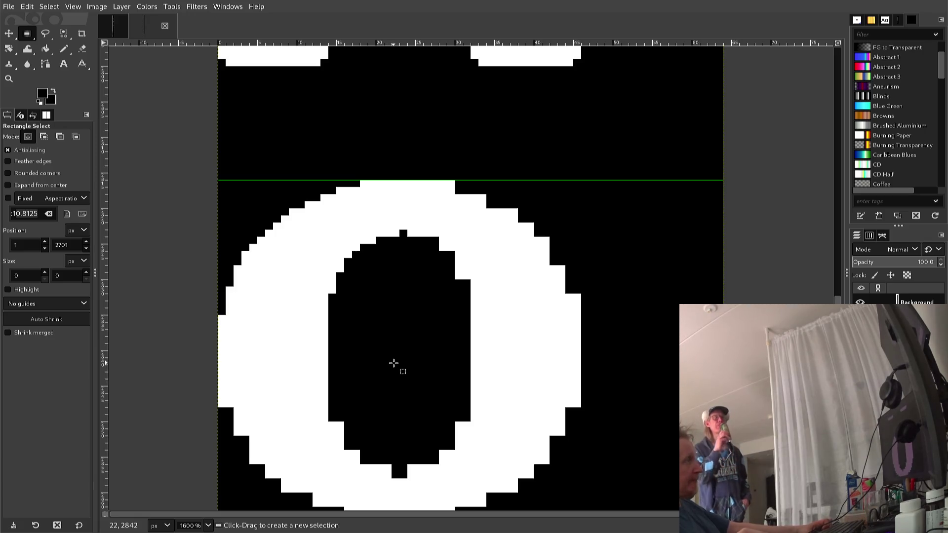
Step: Select the left half of the O's top arch, copy it and paste it as a floating copy
mouse_move(400, 365)
mouse_down()
mouse_move(279, 254)
mouse_move(211, 328)
mouse_move(216, 349)
mouse_move(202, 297)
mouse_up()
scroll(306, 276, up, 2)
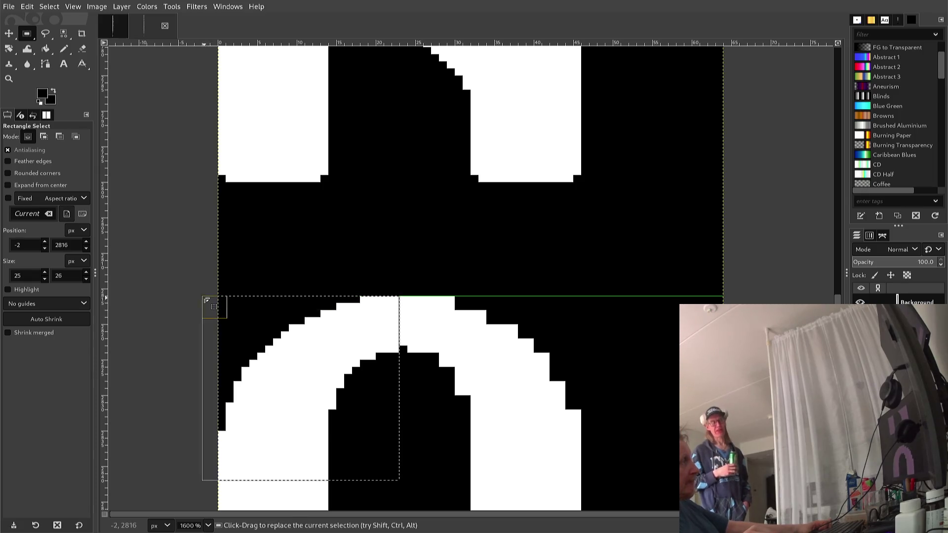
drag(254, 318, 265, 318)
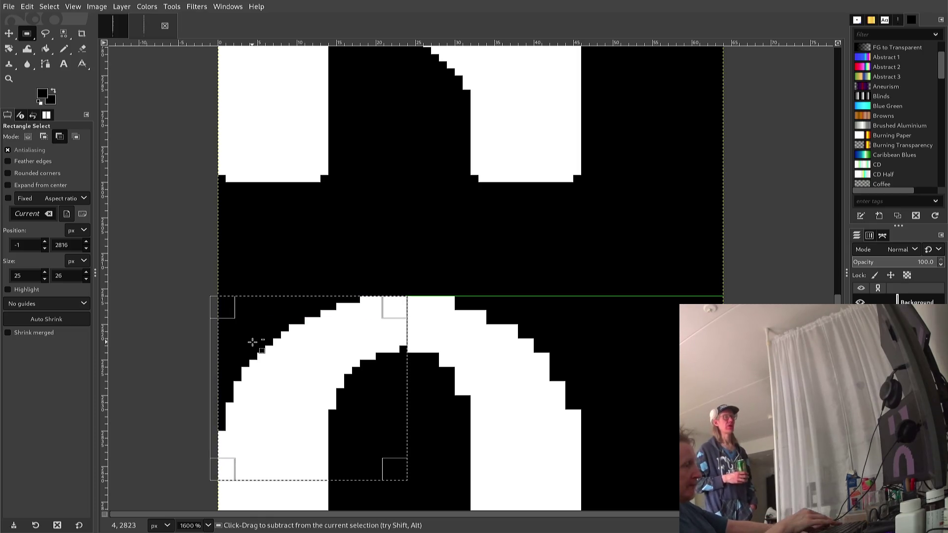
key(ctrl+c)
key(ctrl+v)
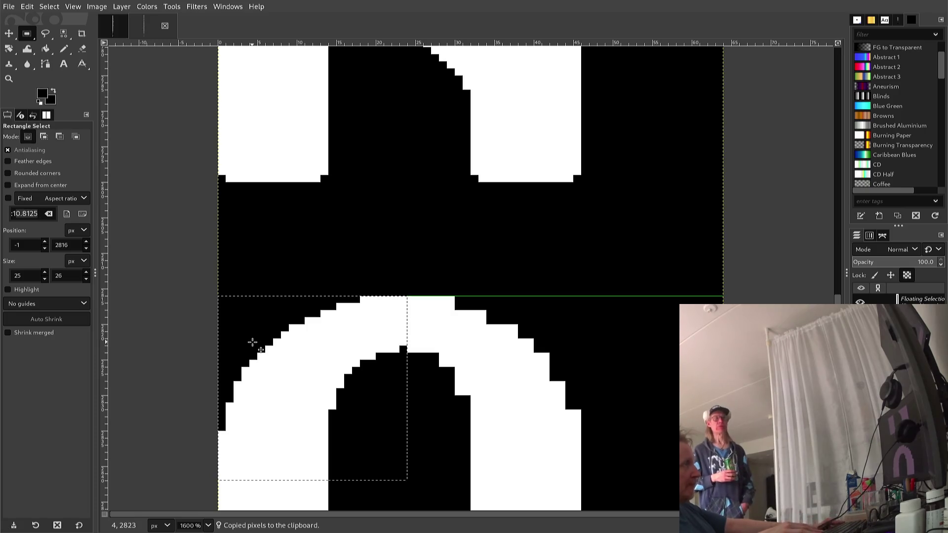
Step: Move the copy right, flip it horizontally, anchor it, then select the O's whole top half
key(Right)
key(Right)
key(Right)
key(Right)
key(Right)
key(Right)
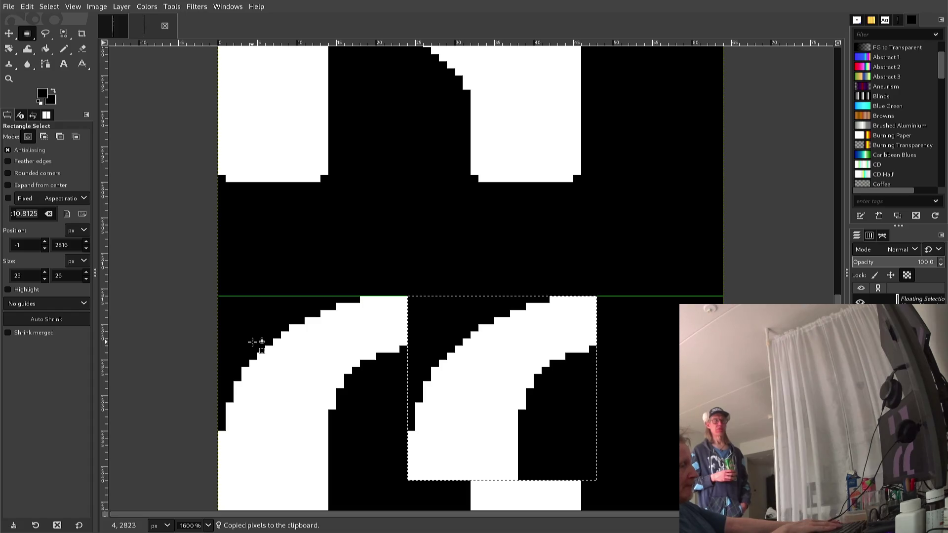
key(alt+l)
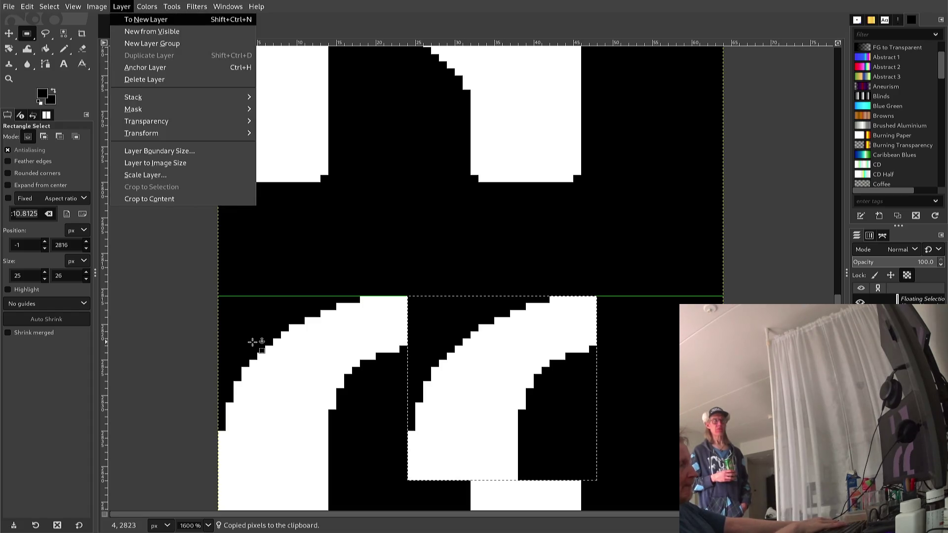
key(t)
key(h)
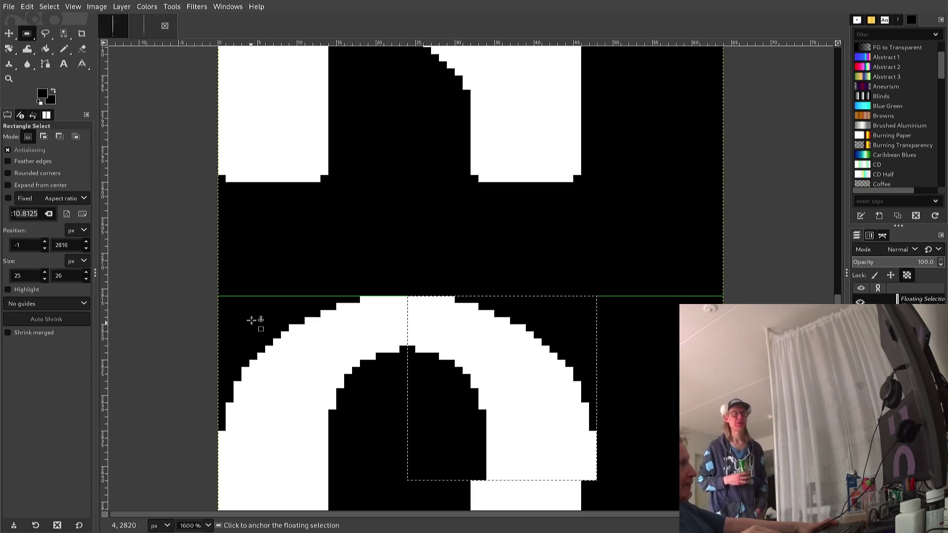
click(253, 291)
mouse_move(217, 289)
mouse_down()
mouse_move(223, 340)
mouse_move(310, 470)
mouse_move(452, 476)
mouse_move(571, 499)
mouse_move(582, 482)
mouse_move(601, 483)
mouse_up()
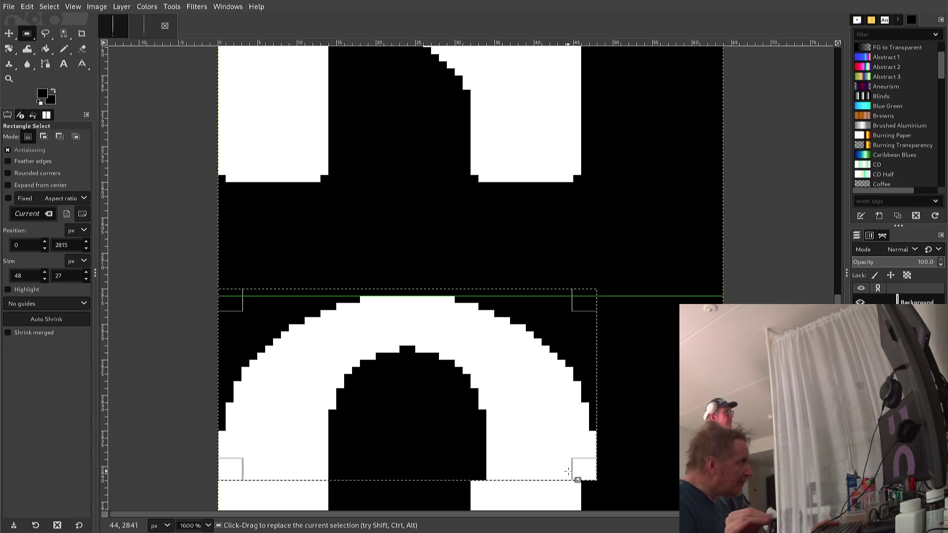
Step: Copy the O's top half and paste it down over the letter's lower half
key(ctrl)
key(ctrl+c)
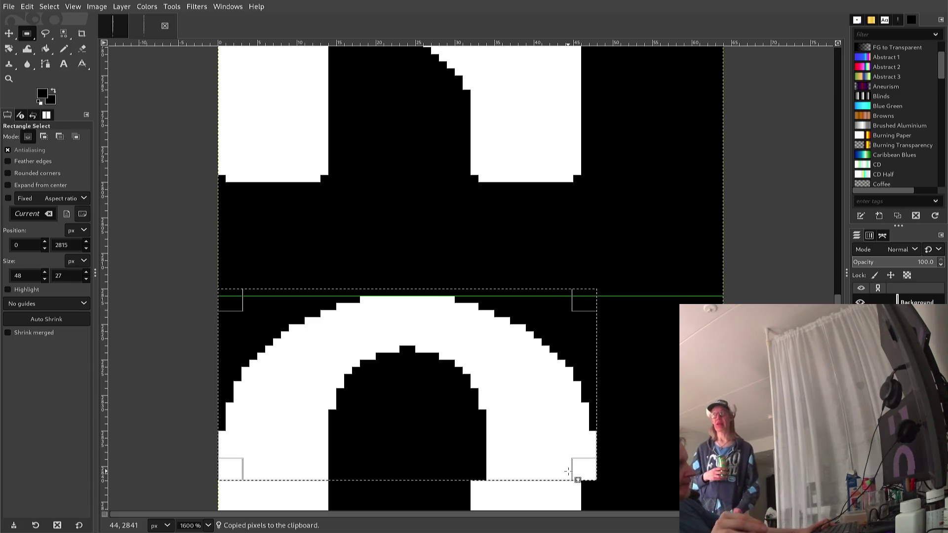
scroll(546, 486, down, 5)
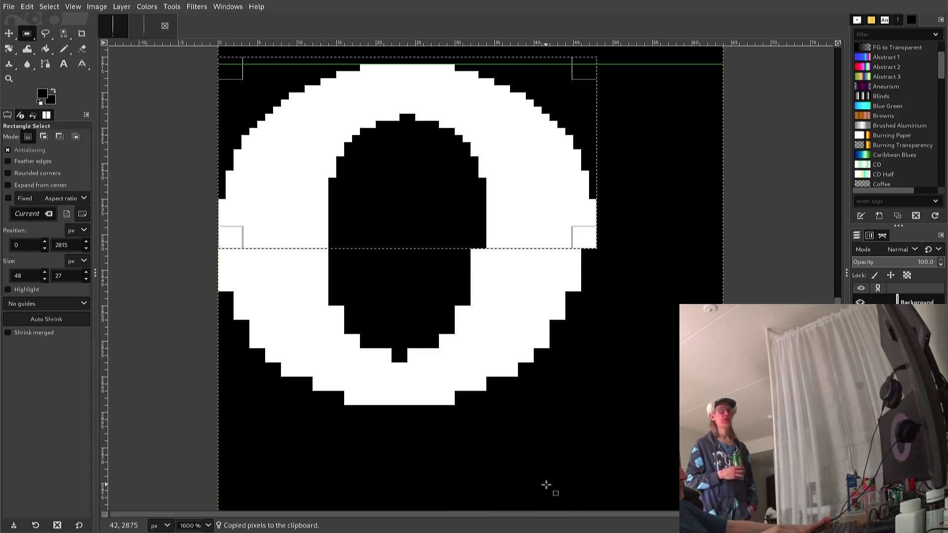
key(ctrl)
key(ctrl+v)
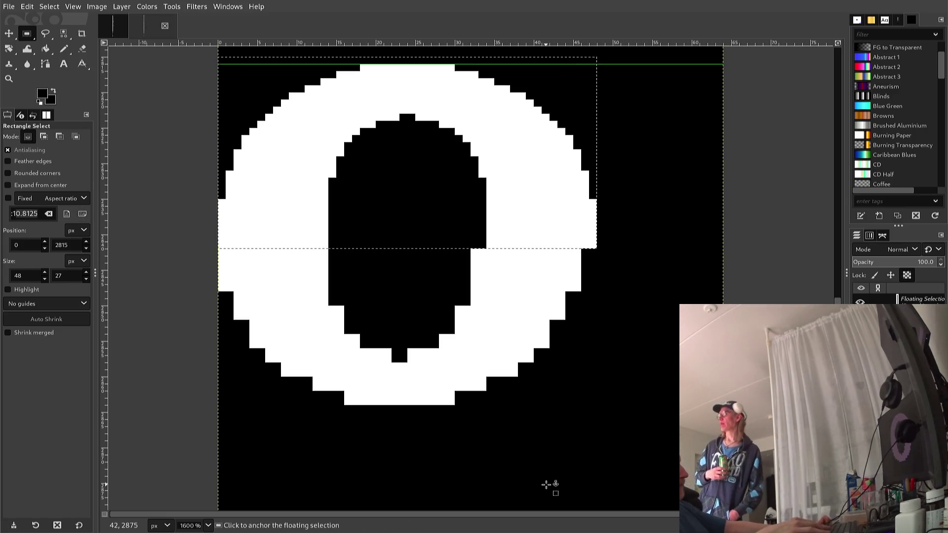
key(Down)
key(Down)
key(Down)
key(Down)
key(Down)
key(Down)
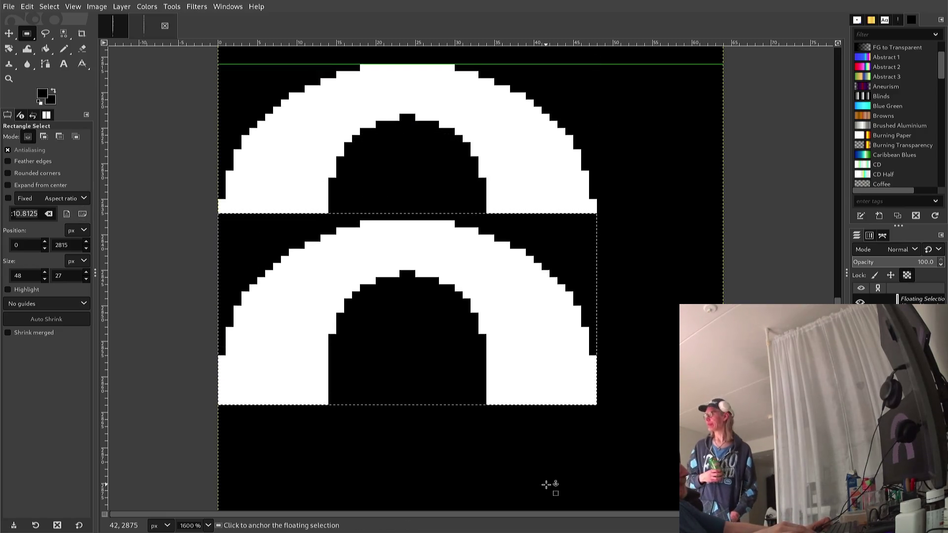
key(Down)
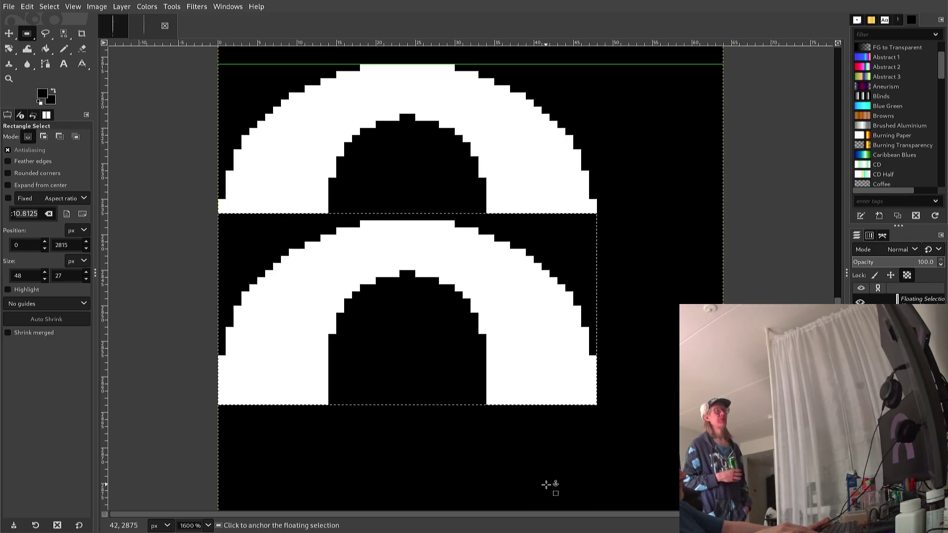
key(Up)
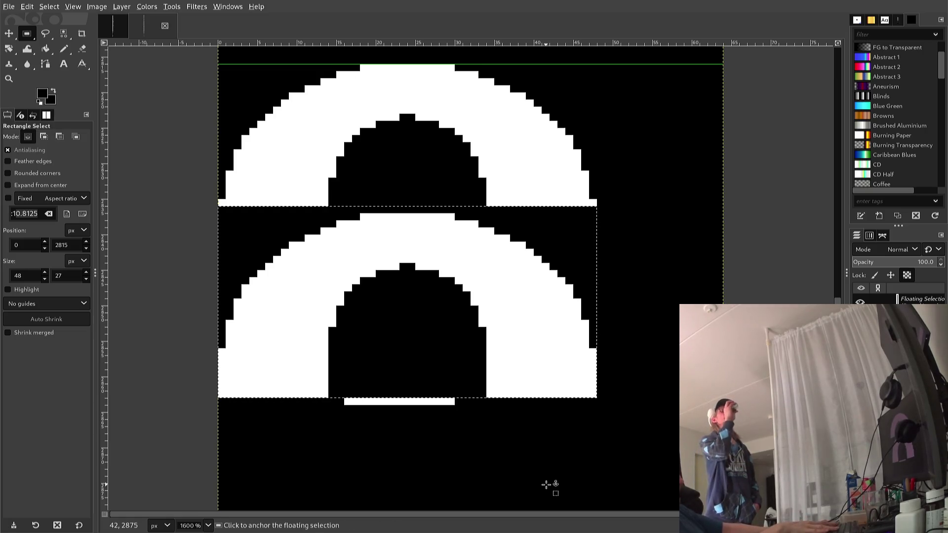
Step: Flip the pasted arc vertically, nudge it down, anchor it, and export the sheet to font2.png
key(alt+l)
key(t)
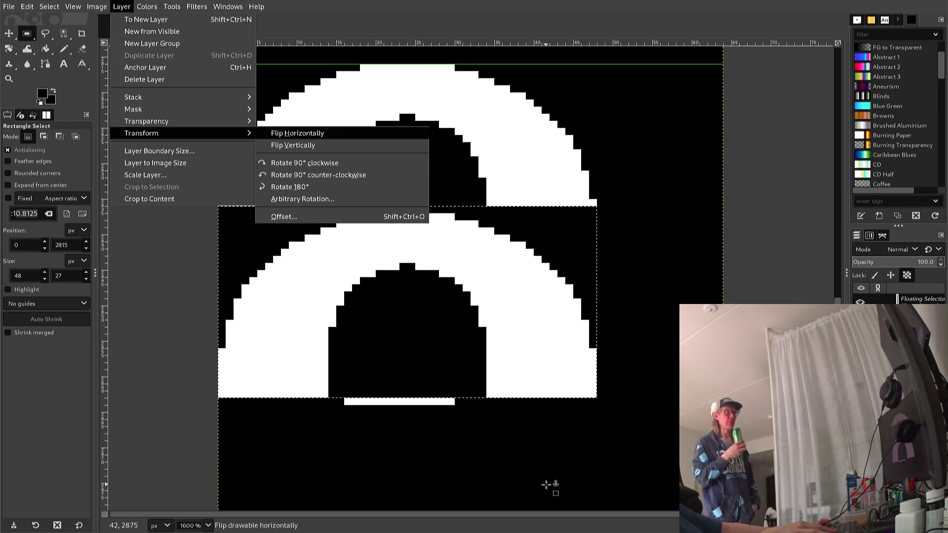
key(Down)
key(Return)
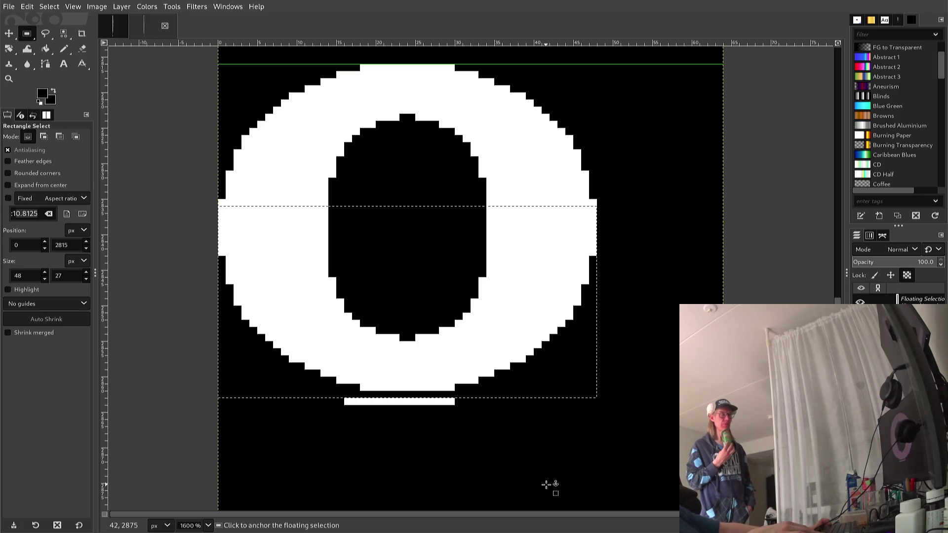
key(Down)
key(Down)
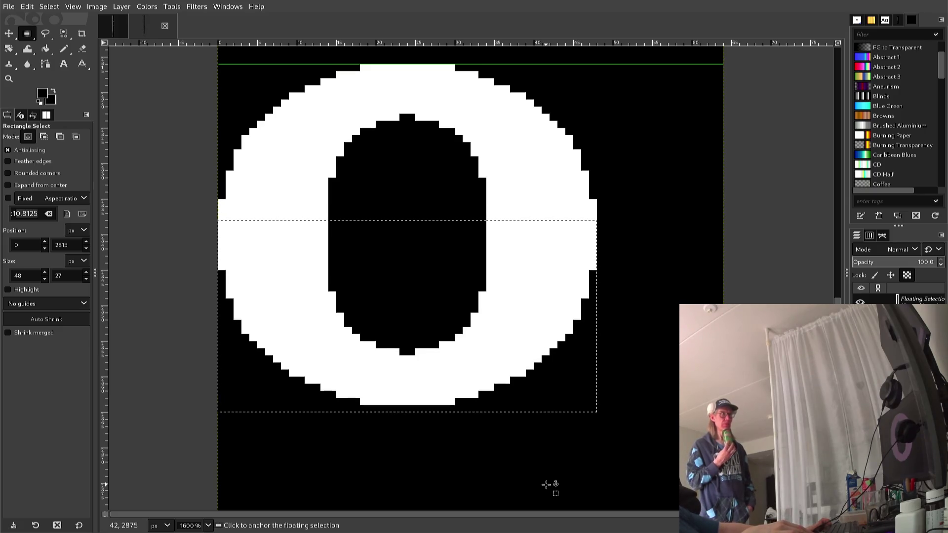
click(534, 461)
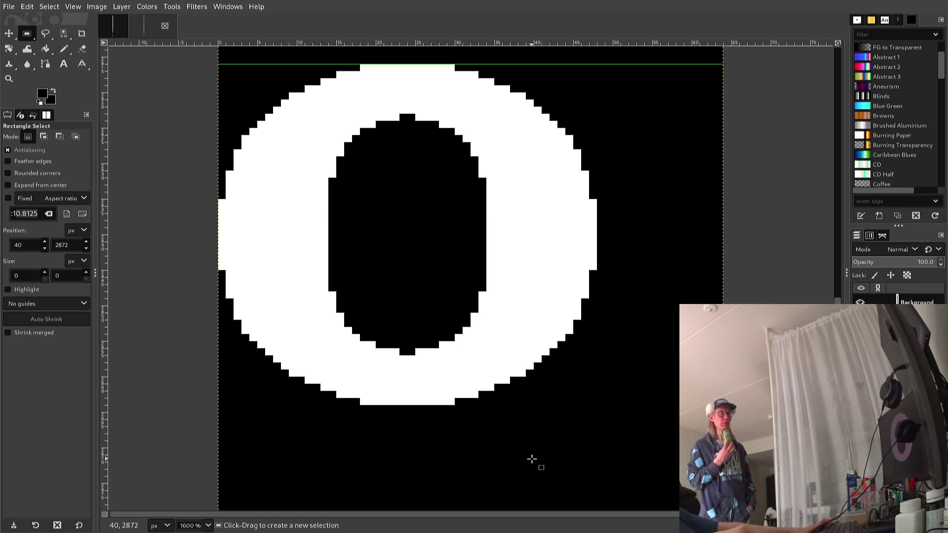
key(ctrl)
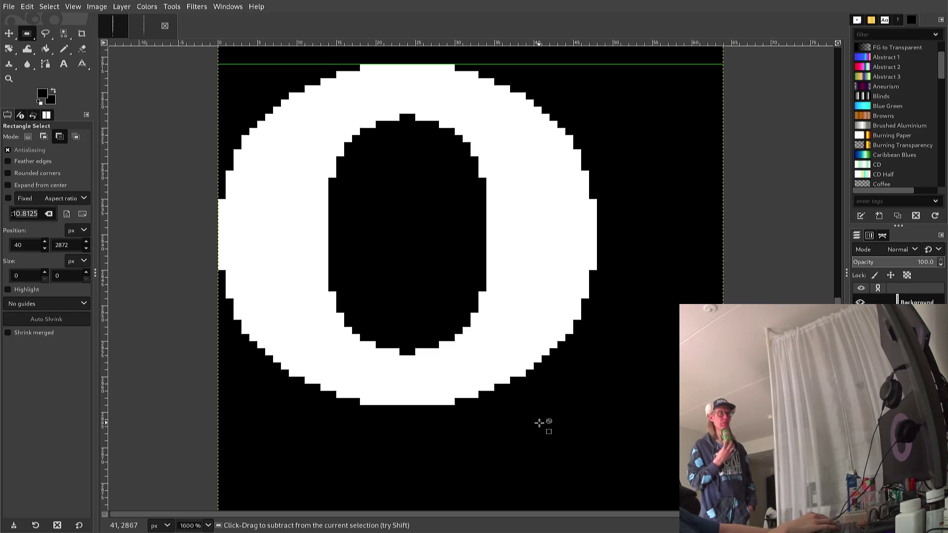
key(ctrl+e)
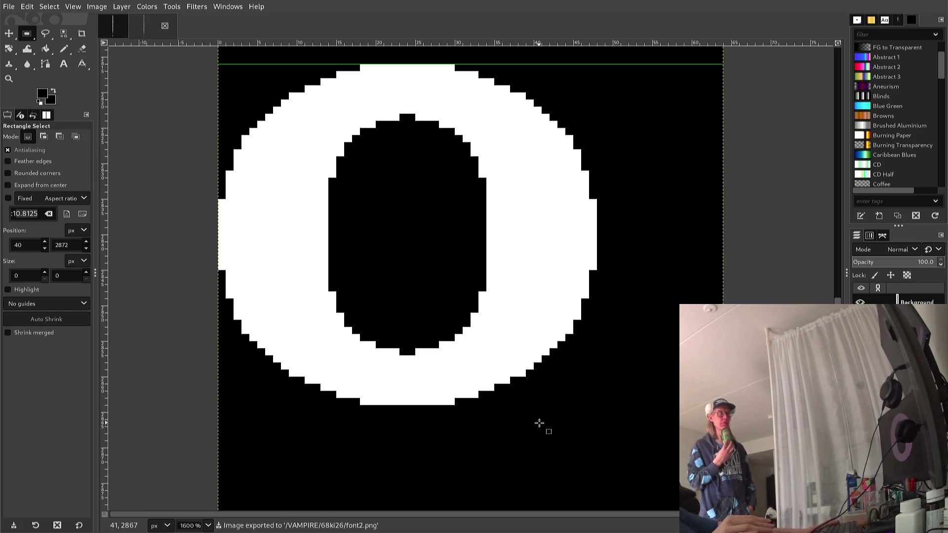
scroll(539, 423, down, 1)
scroll(537, 430, down, 1)
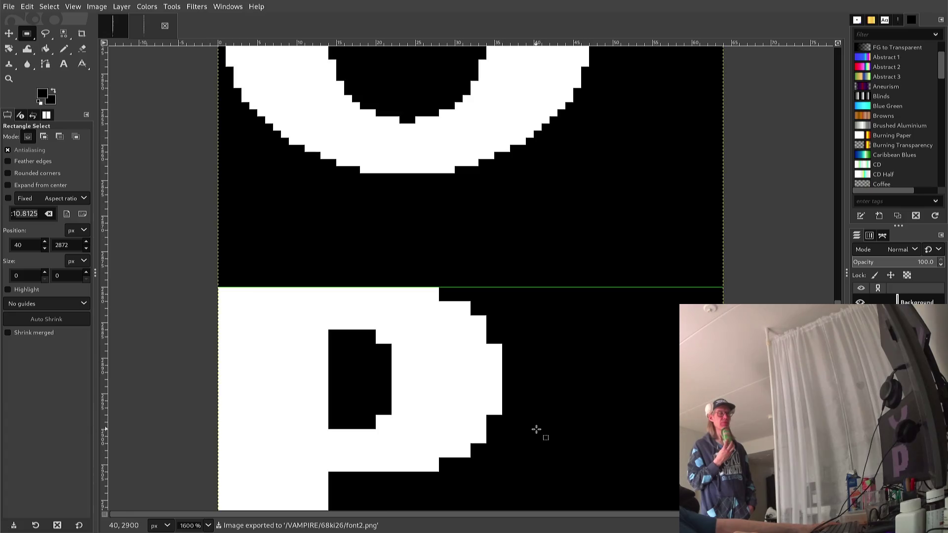
scroll(536, 430, down, 1)
scroll(537, 430, up, 1)
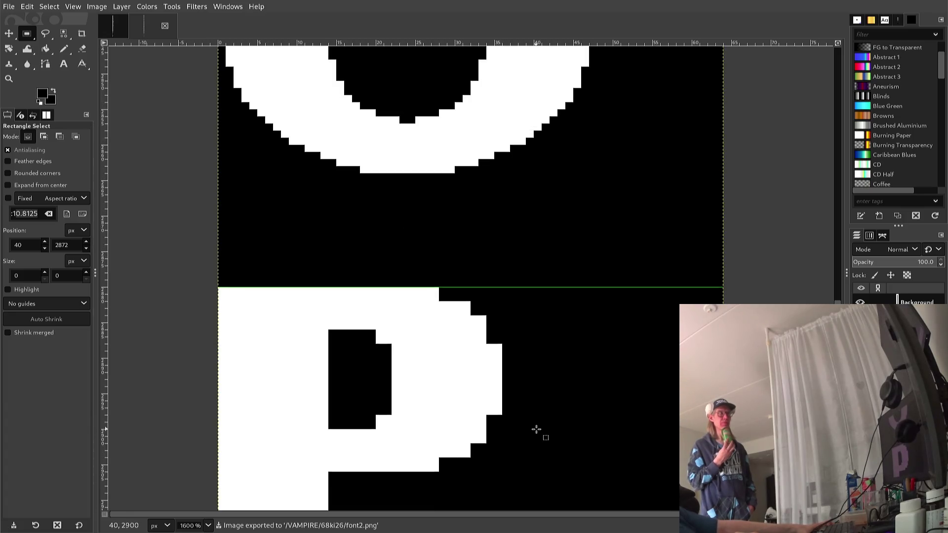
scroll(537, 430, down, 1)
scroll(536, 430, up, 1)
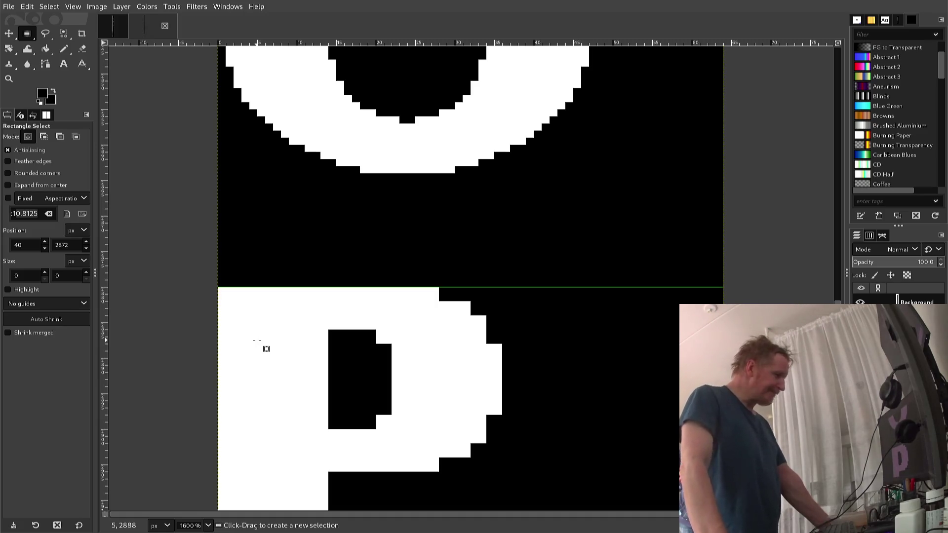
key(minus)
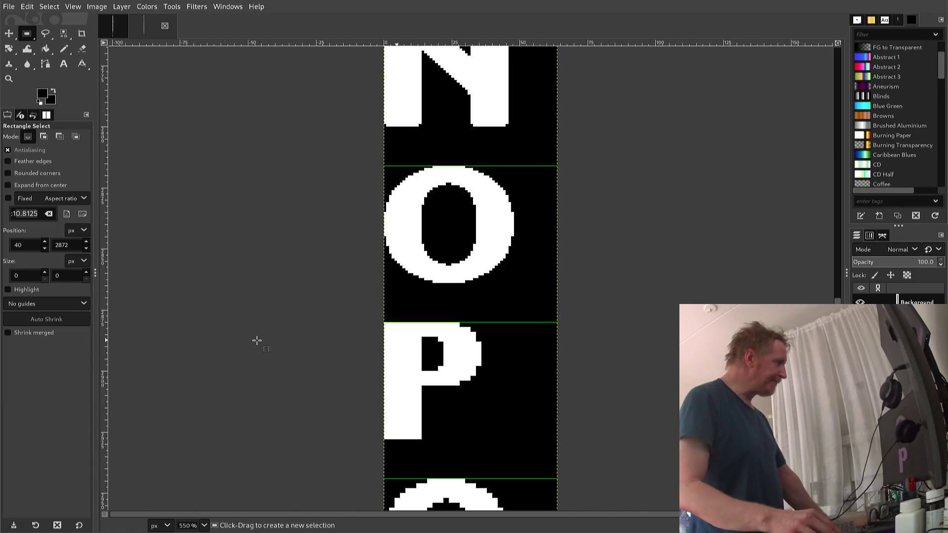
key(minus)
key(minus)
key(minus)
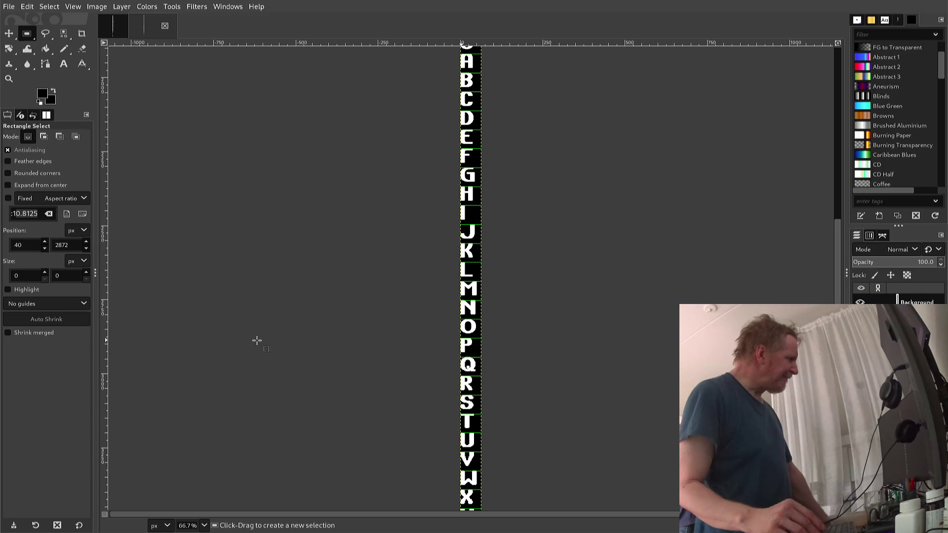
key(plus)
key(plus)
key(plus)
key(plus)
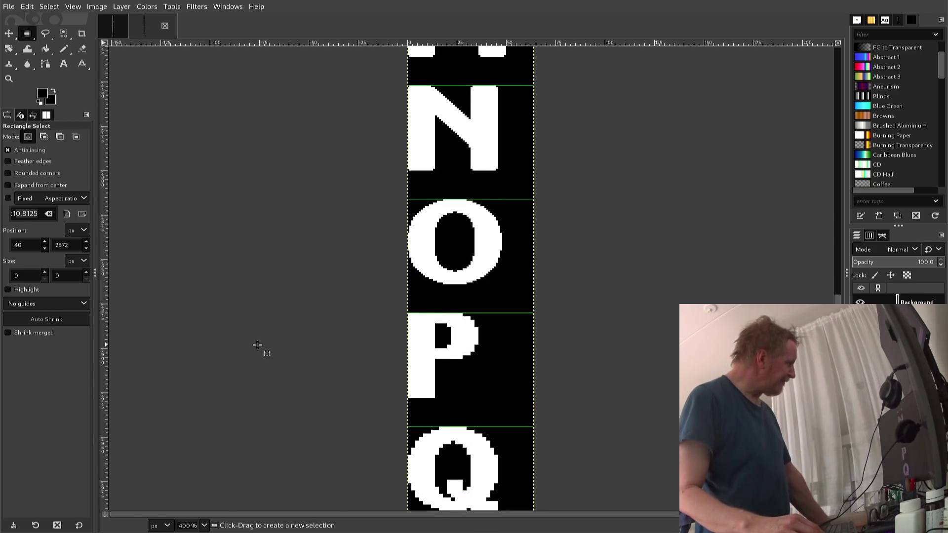
key(plus)
key(plus)
key(plus)
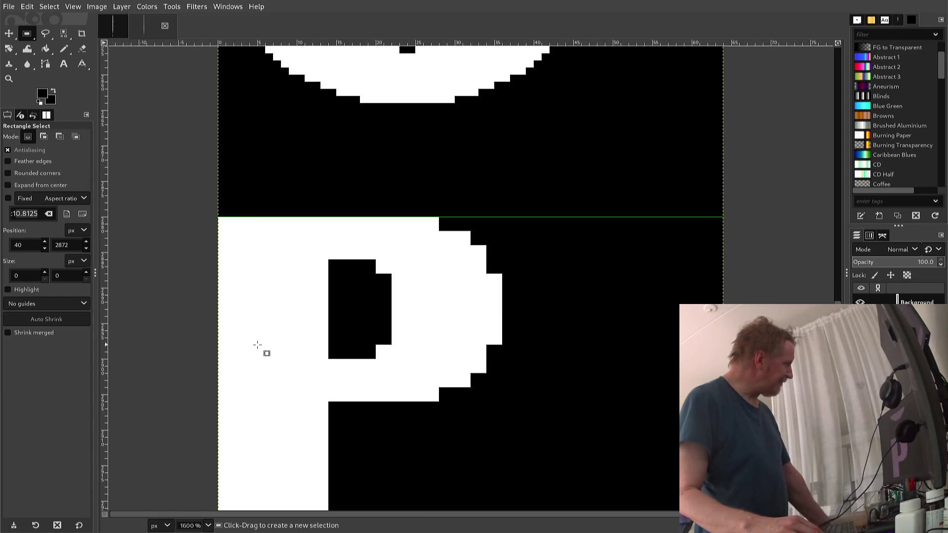
scroll(257, 345, down, 2)
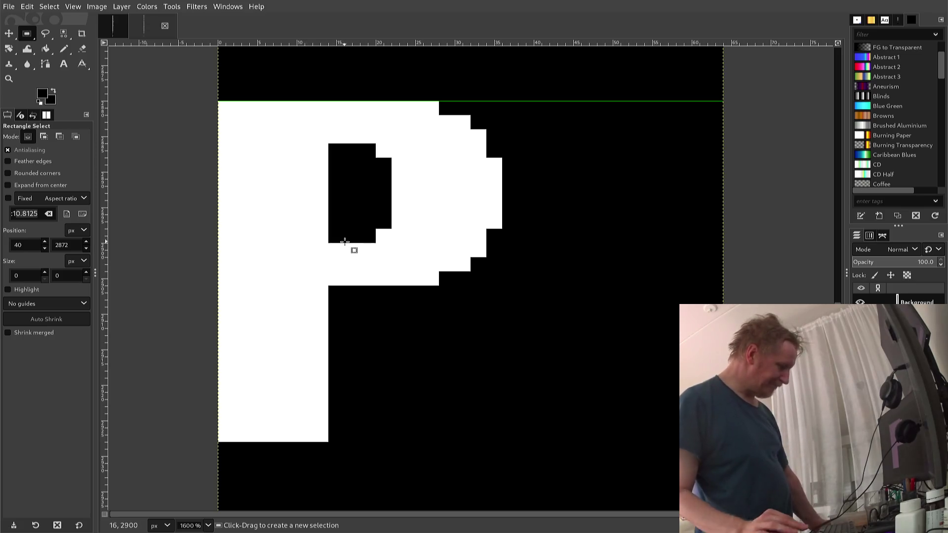
key(n)
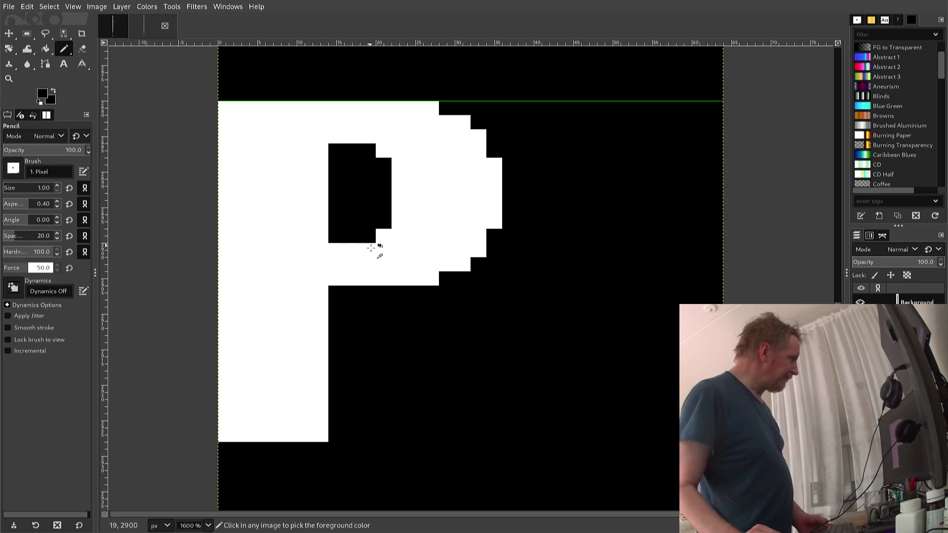
Step: Paint white pixels to tidy the counter's lower-right corner, right edge and top edge
ctrl+click(370, 245)
click(365, 239)
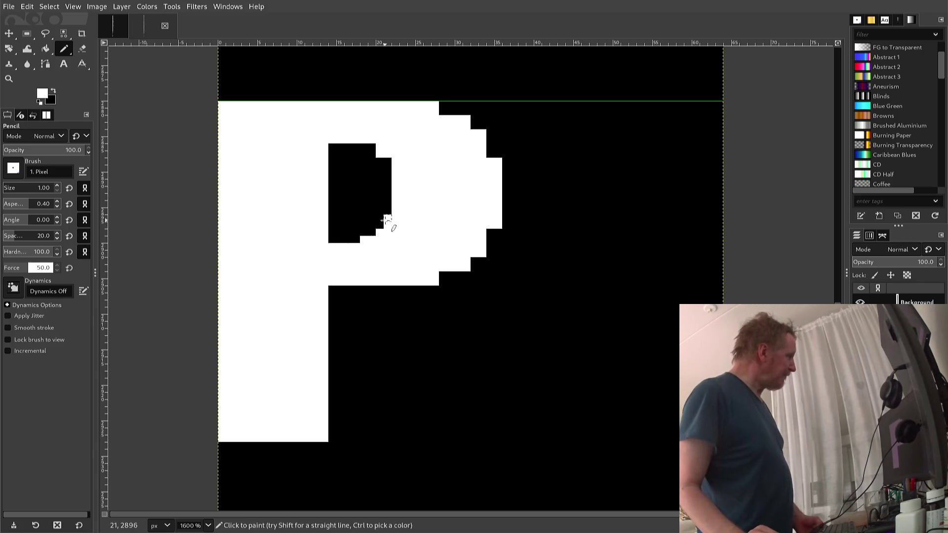
click(388, 221)
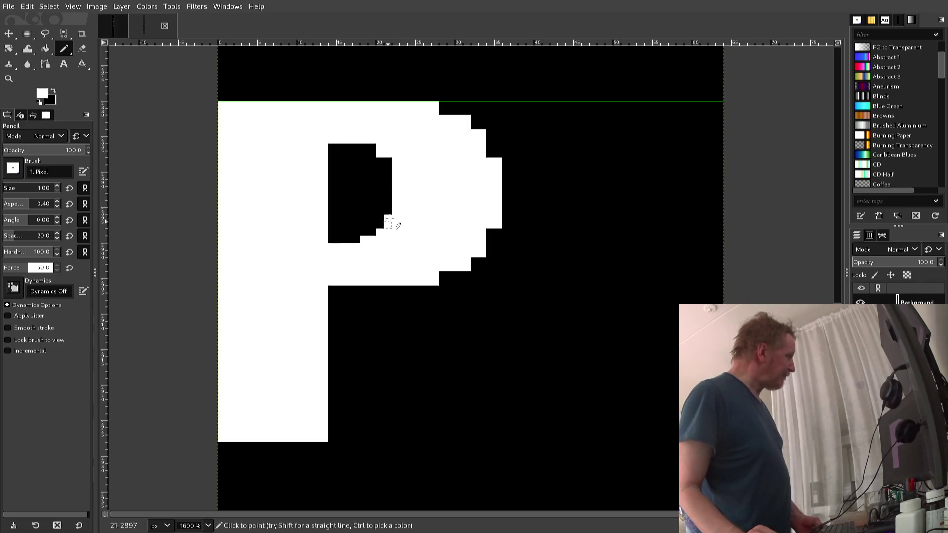
click(388, 163)
drag(366, 148, 372, 147)
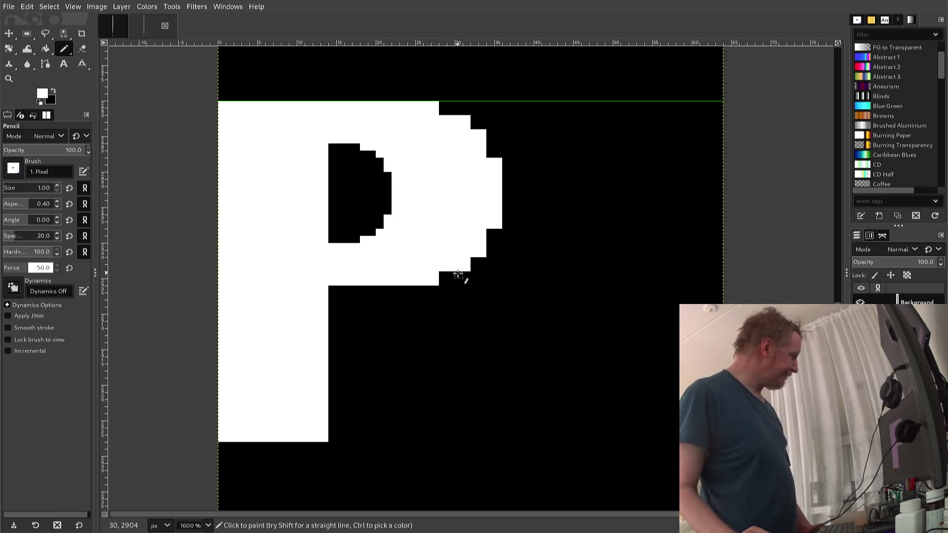
Step: Fill a notch at the bowl's lower edge and extend its lower-right step and right edge in white
click(450, 274)
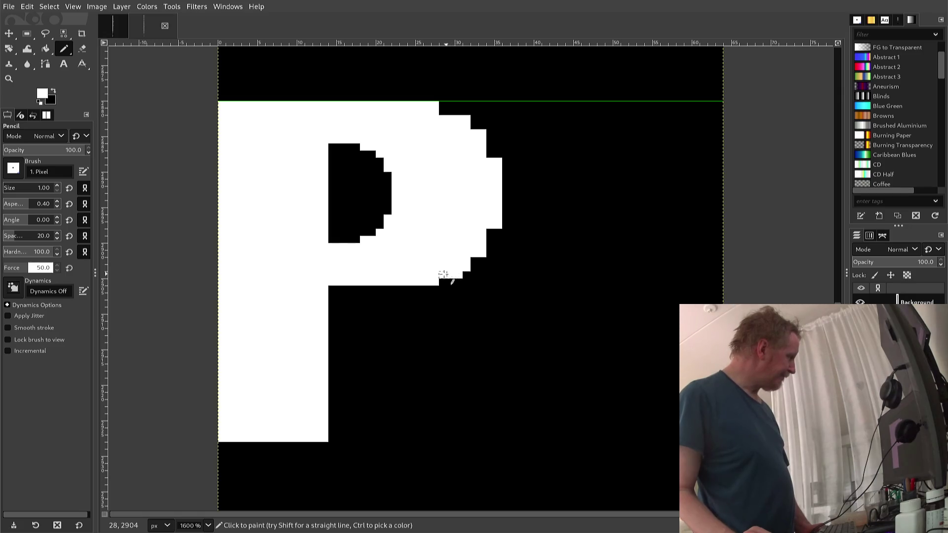
ctrl+click(460, 280)
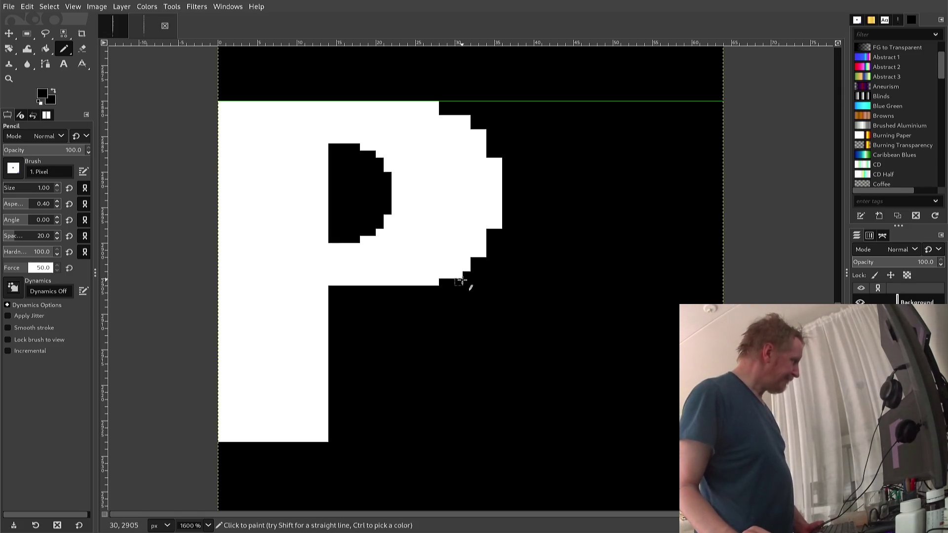
ctrl+click(462, 266)
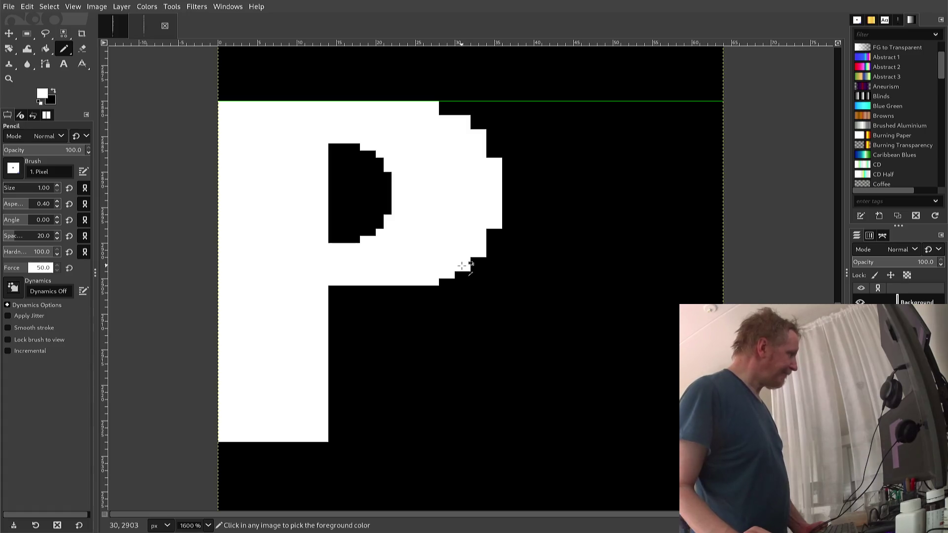
click(475, 261)
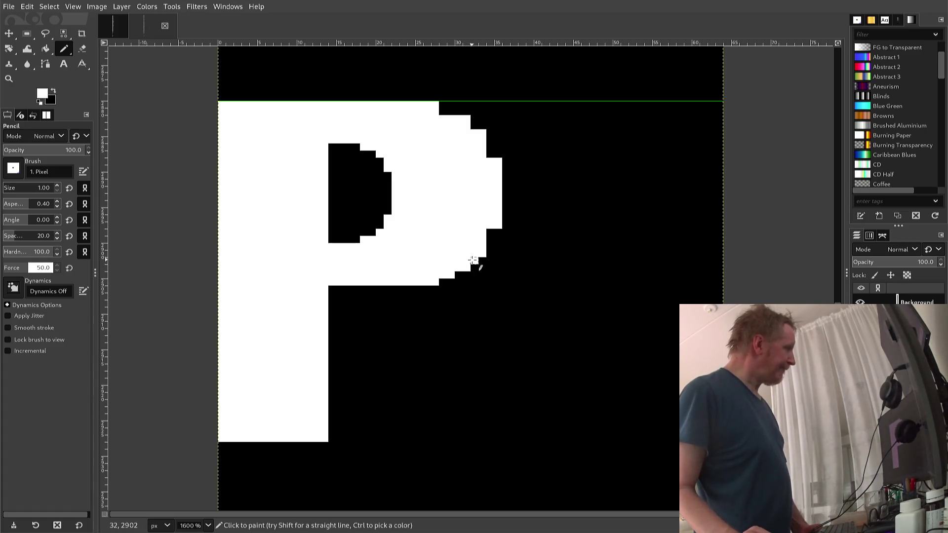
click(489, 240)
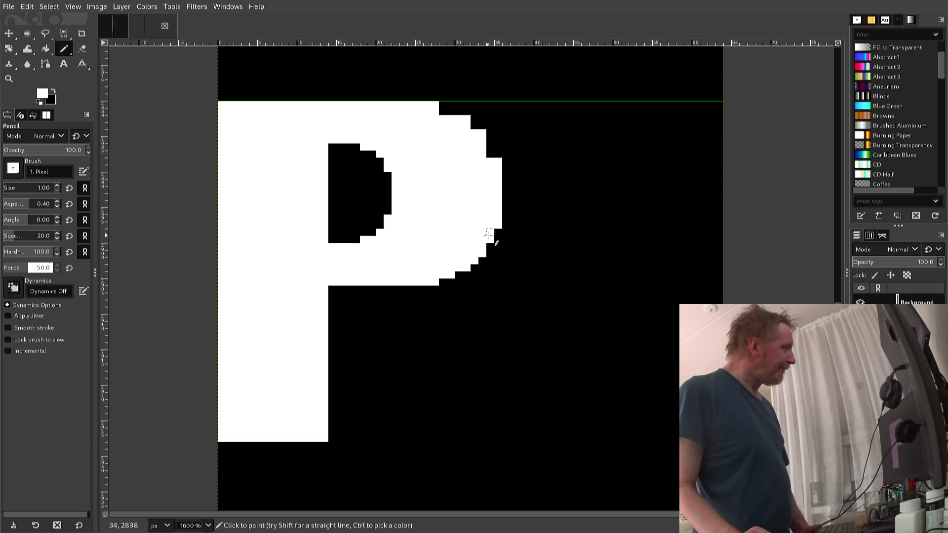
Step: Blacken stray pixels on the bowl's outer edge and cover a stray black pixel inside the bowl
ctrl+click(462, 282)
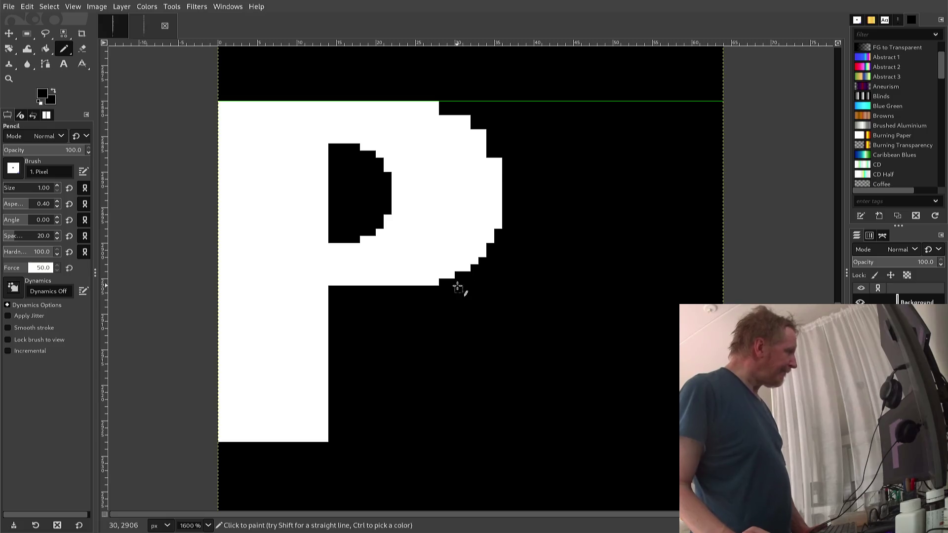
click(435, 283)
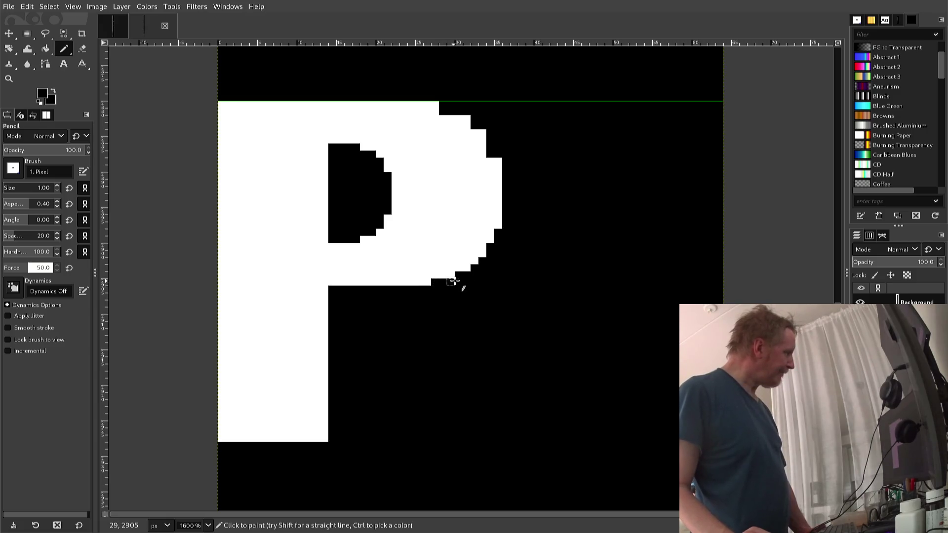
click(490, 239)
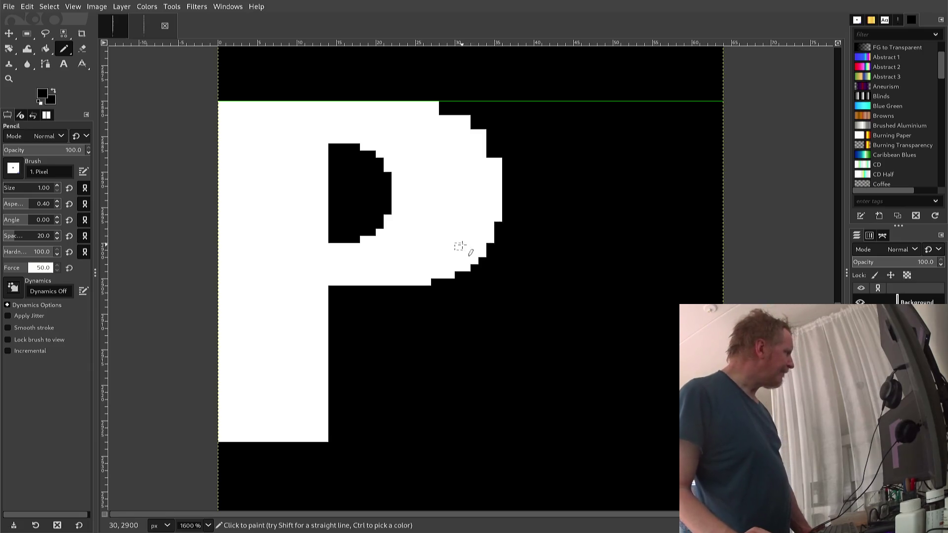
click(450, 225)
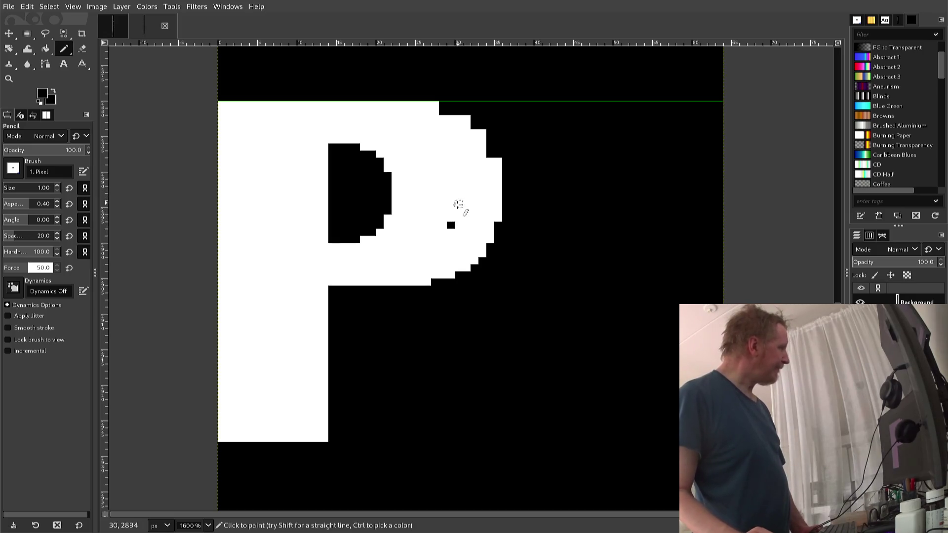
ctrl+click(451, 212)
click(450, 226)
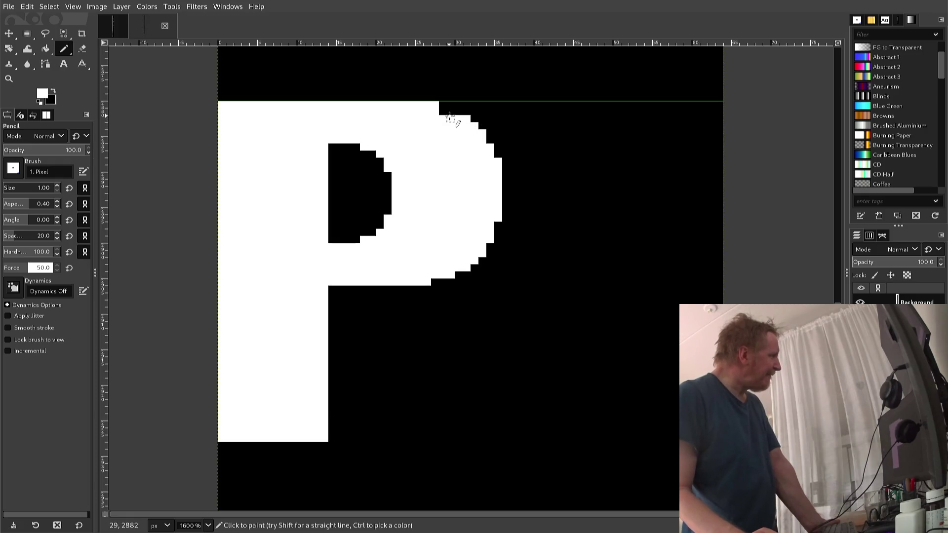
Step: Round the bowl's top-right corner by painting its outermost pixel black
click(450, 111)
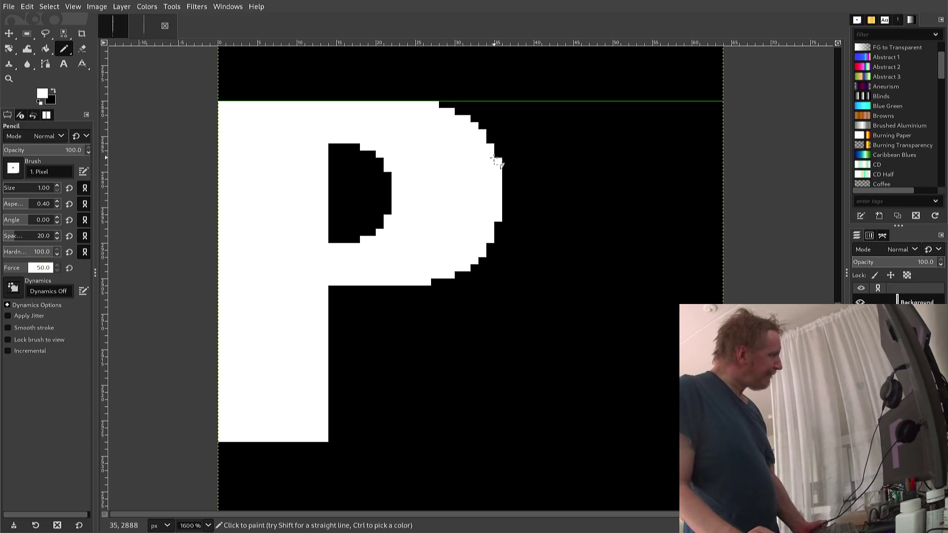
ctrl+click(497, 156)
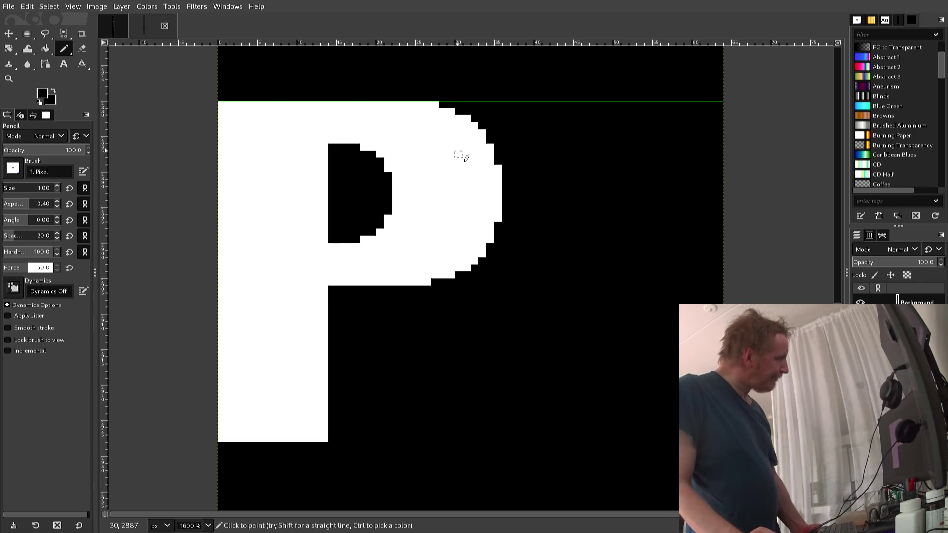
click(434, 105)
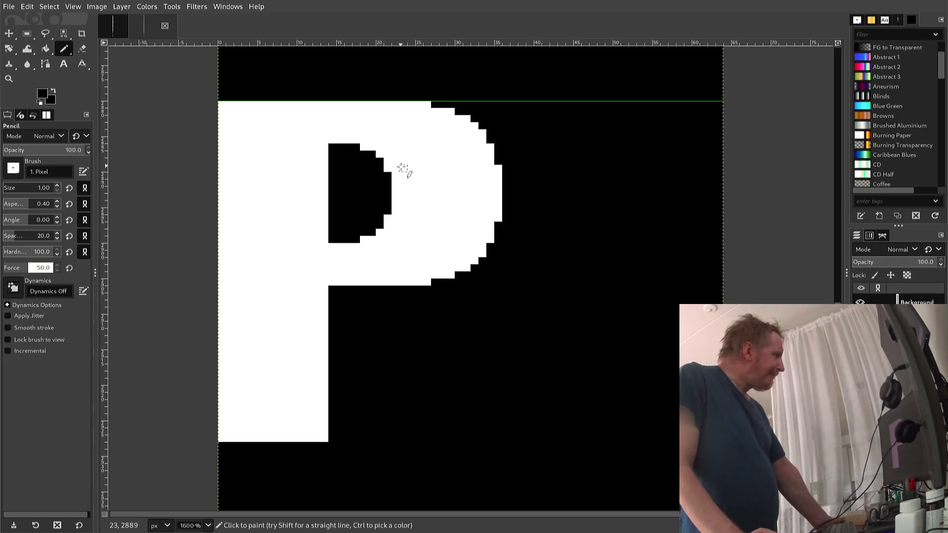
scroll(410, 207, down, 3)
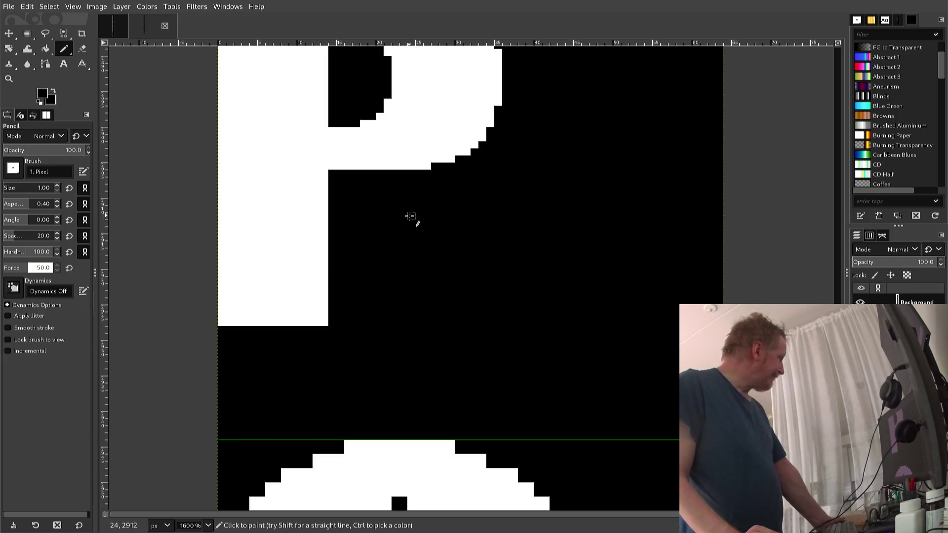
Step: Scroll down past the Q to the finished O glyph and switch to Rectangle Select
scroll(413, 224, down, 3)
scroll(398, 261, down, 3)
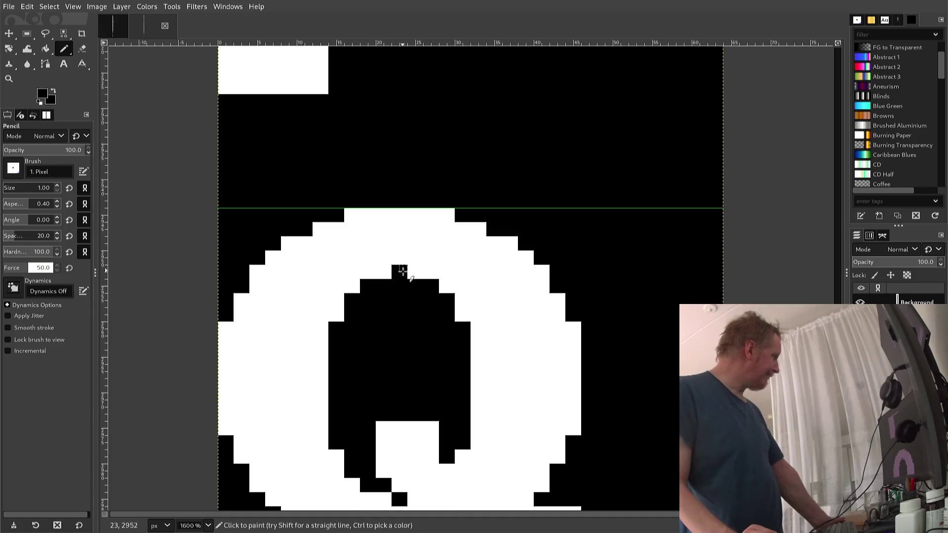
scroll(407, 282, down, 3)
scroll(412, 288, down, 3)
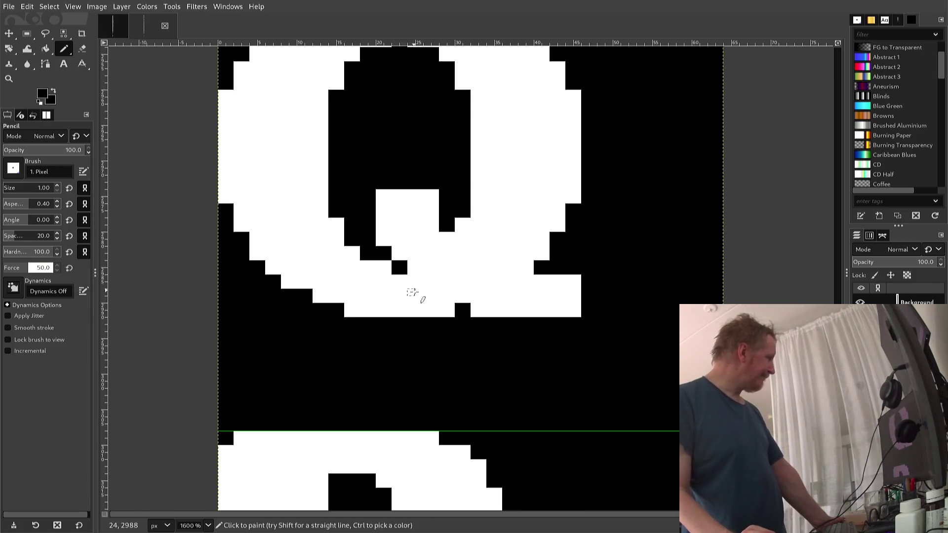
scroll(412, 287, down, 3)
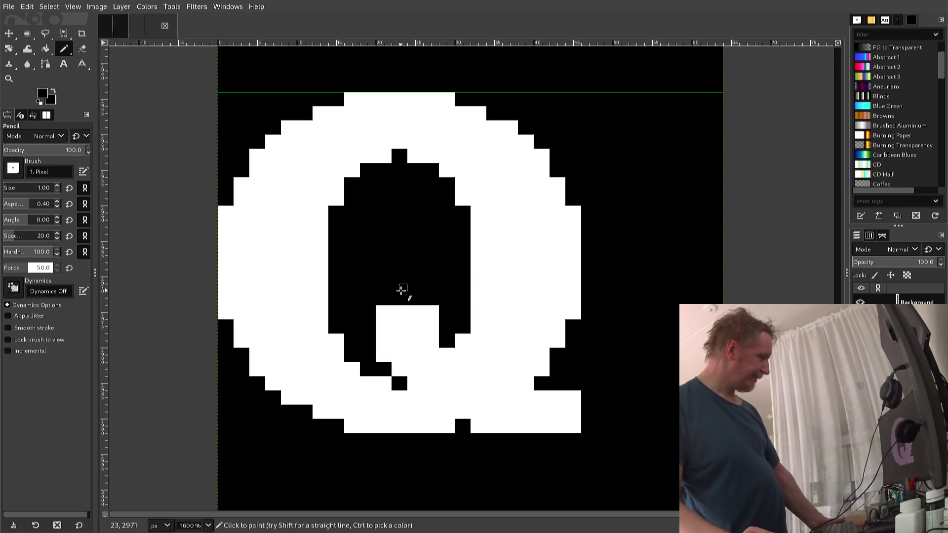
scroll(401, 289, down, 5)
scroll(401, 290, up, 5)
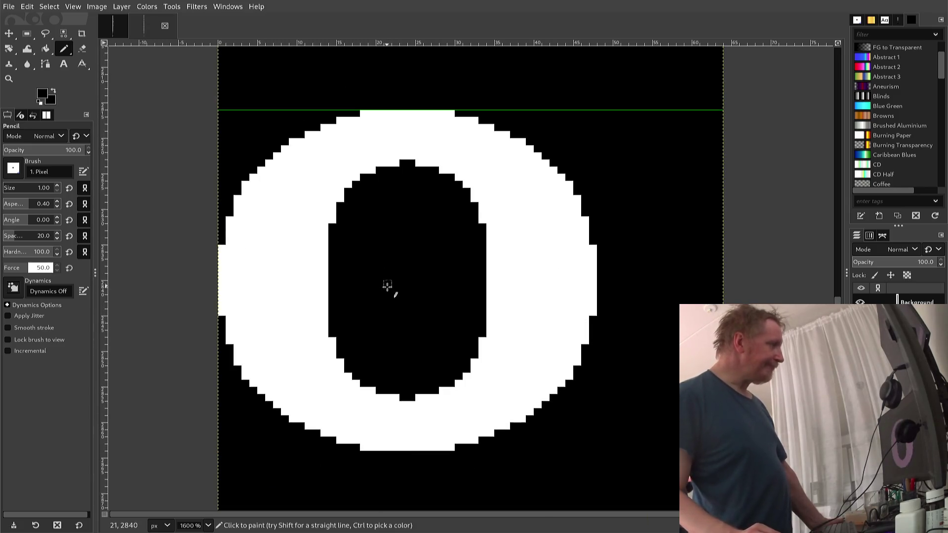
key(r)
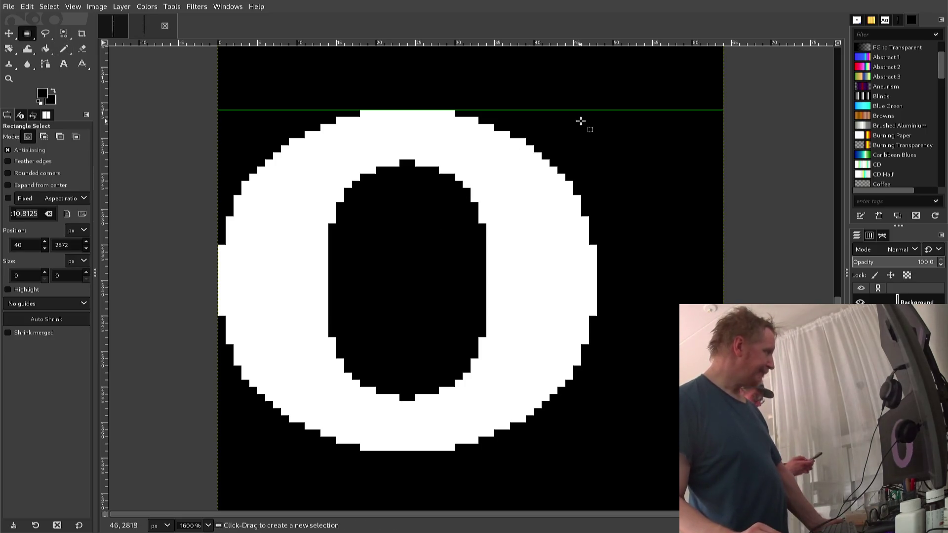
Step: Drag a rectangle selection around the entire O glyph and copy it with Ctrl+C
drag(629, 110, 581, 144)
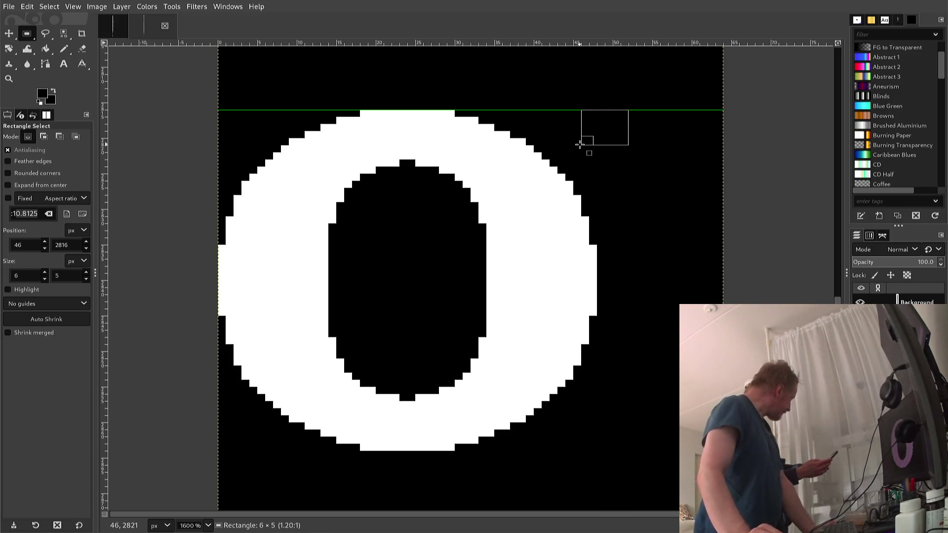
scroll(581, 144, up, 3)
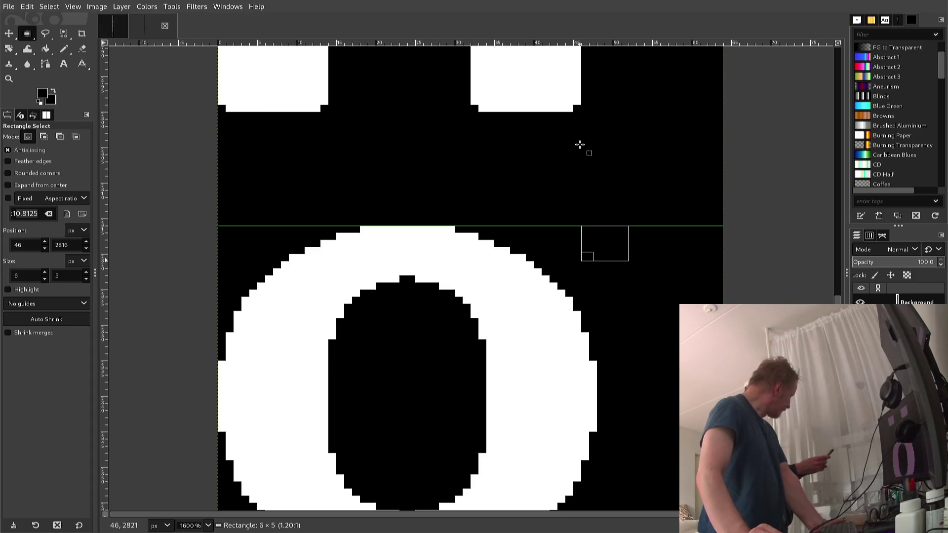
drag(580, 145, 628, 226)
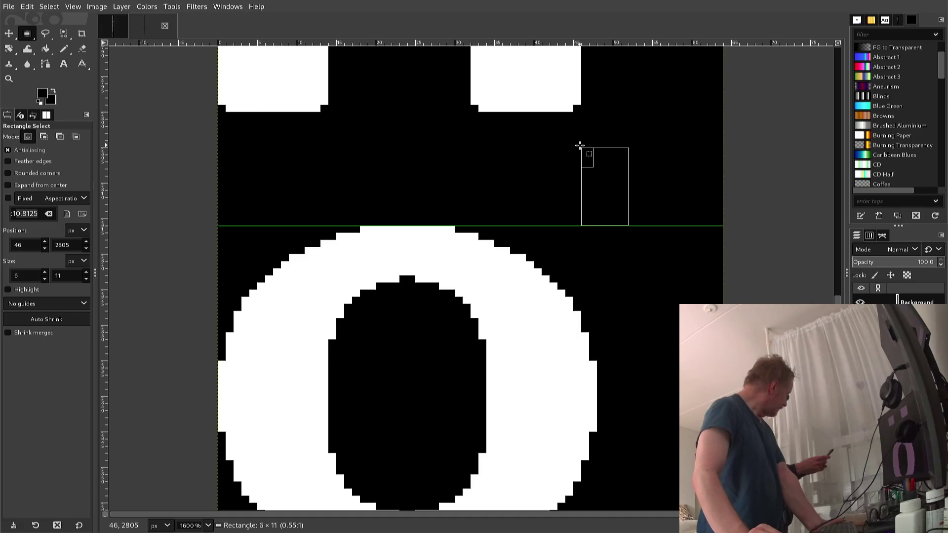
mouse_move(580, 145)
mouse_down()
mouse_move(553, 209)
mouse_move(468, 334)
mouse_move(278, 495)
mouse_up()
mouse_move(227, 509)
mouse_down()
mouse_move(211, 462)
mouse_move(206, 469)
mouse_up()
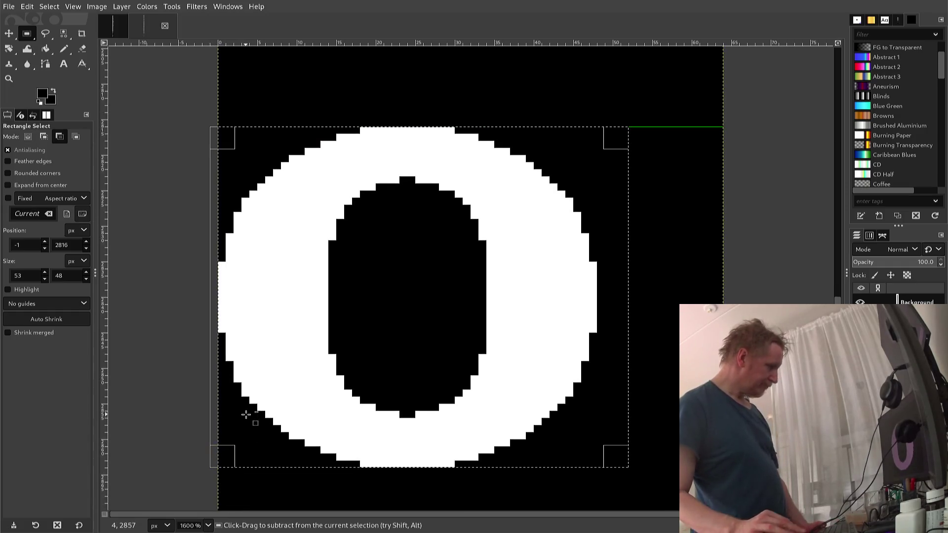
key(ctrl+c)
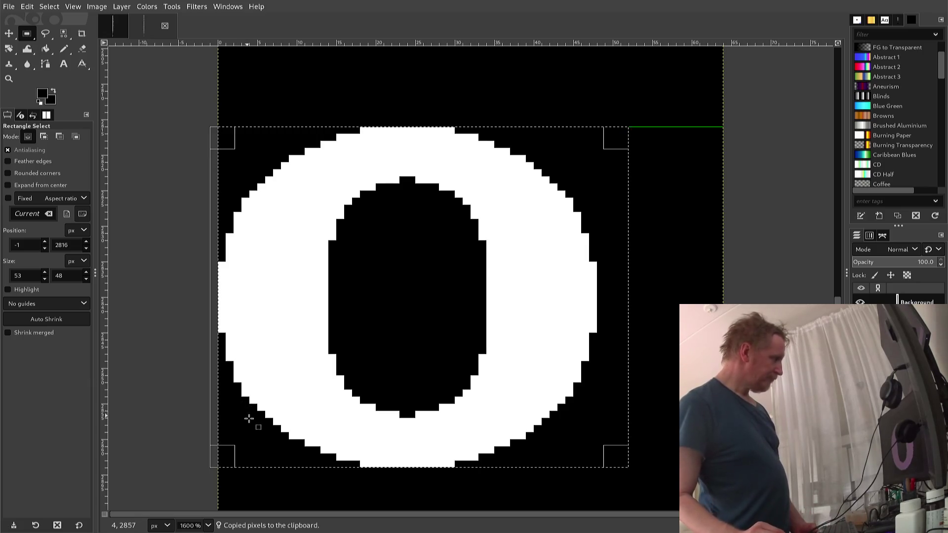
scroll(247, 415, down, 5)
scroll(254, 416, down, 6)
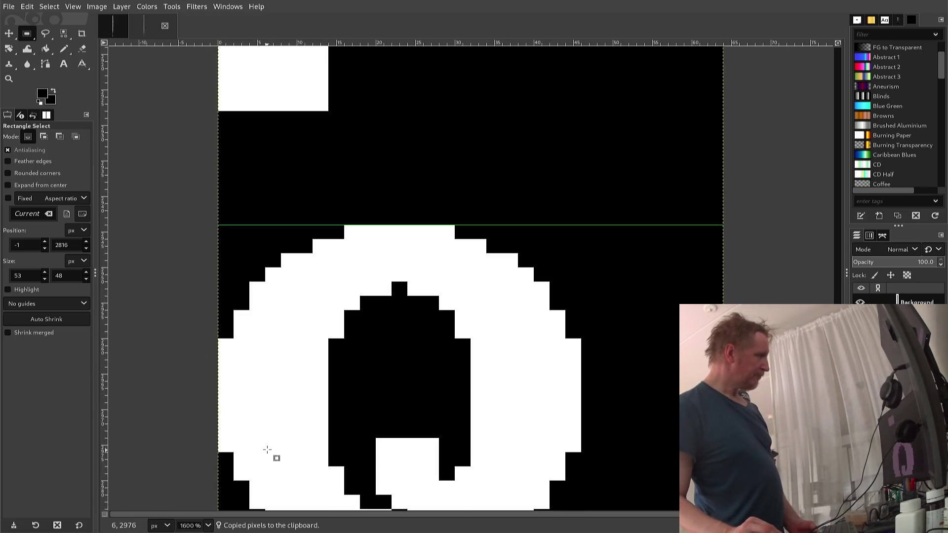
Step: Clear the selection, paste the O over the Q glyph, and nudge it five pixels left
scroll(269, 415, up, 3)
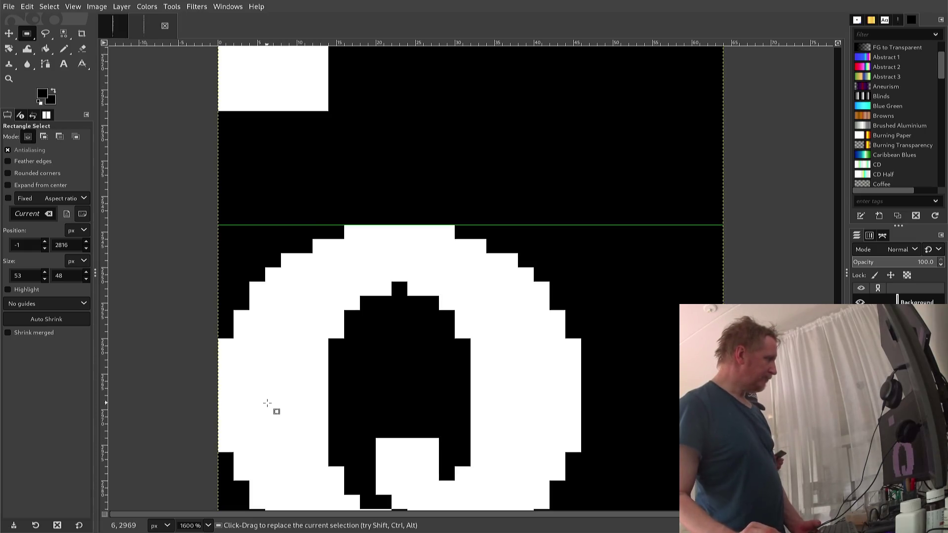
scroll(266, 403, down, 3)
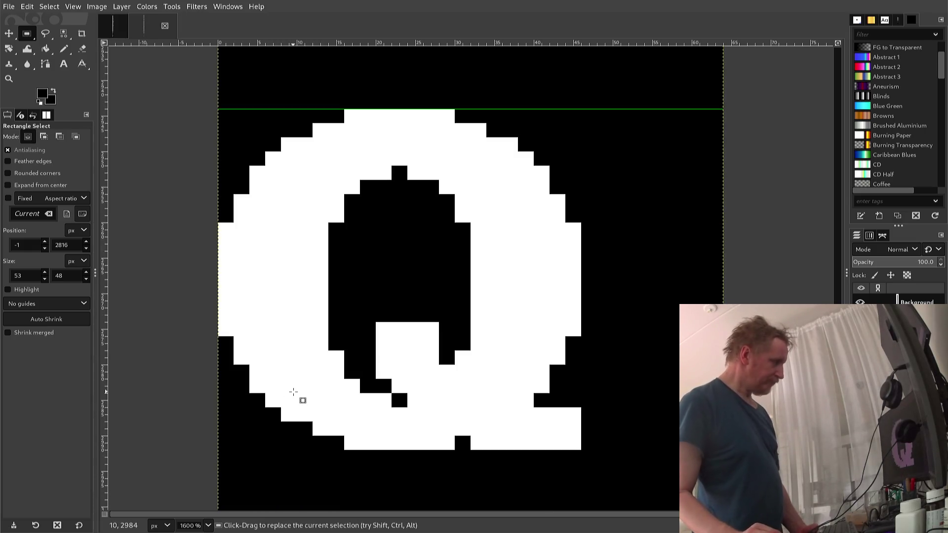
click(296, 386)
key(ctrl+v)
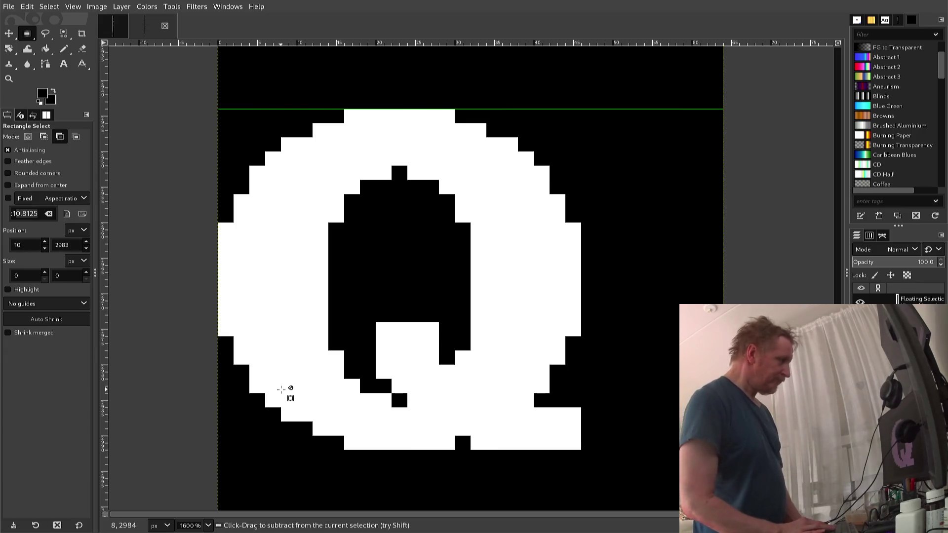
key(Left)
key(Left)
key(Left)
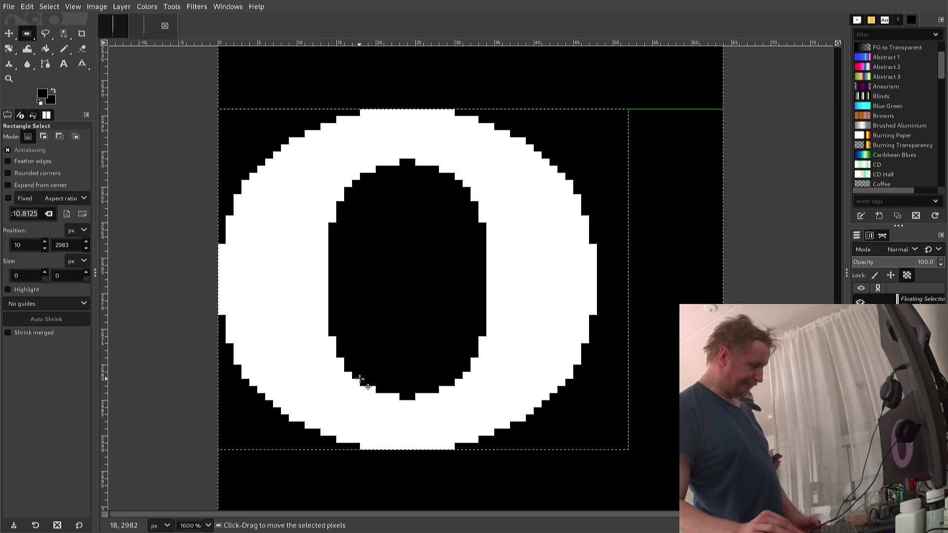
Step: Pencil a white square outline in the bottom of the O's counter and bucket-fill it white
key(n)
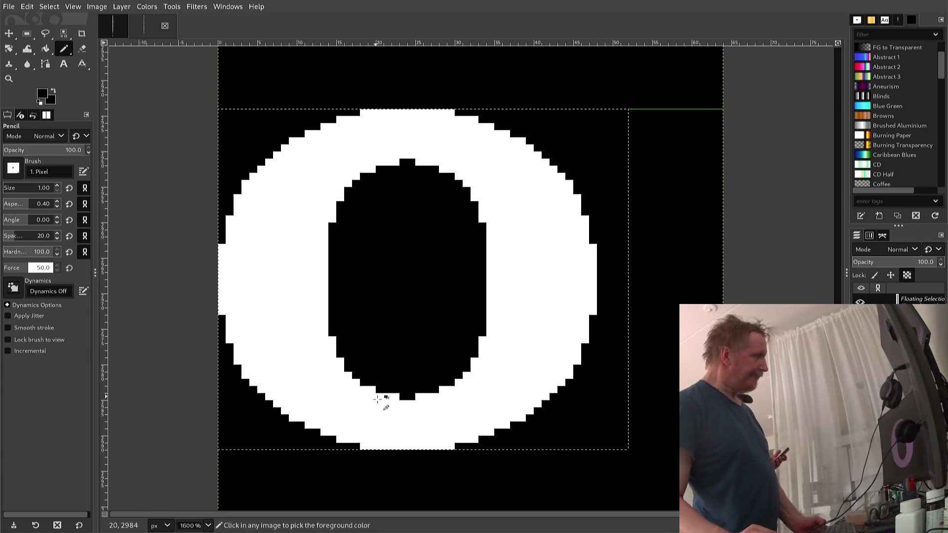
ctrl+click(377, 400)
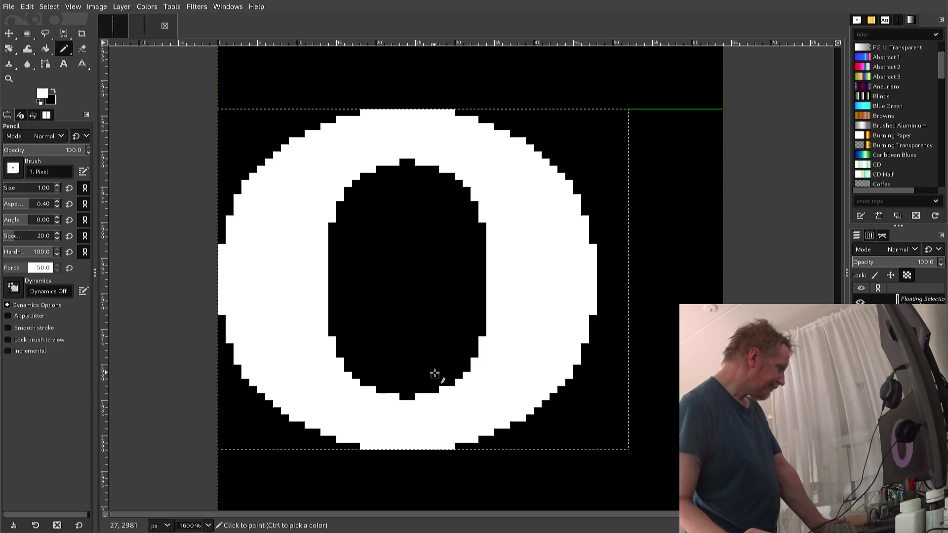
click(435, 376)
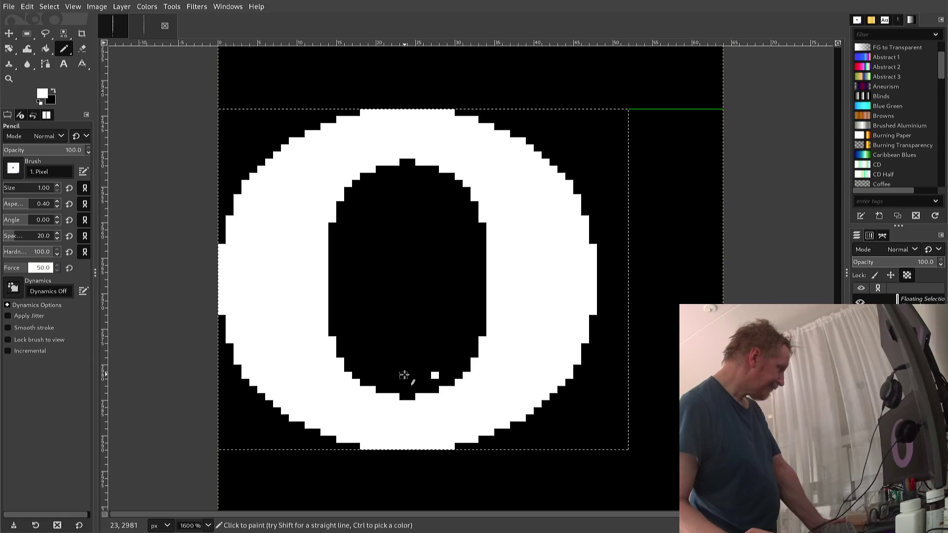
key(shift)
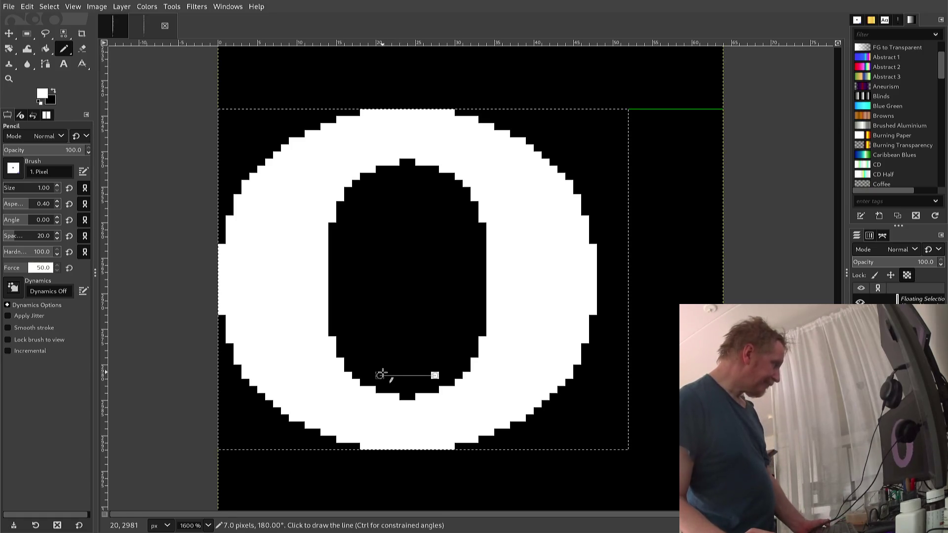
shift+click(379, 375)
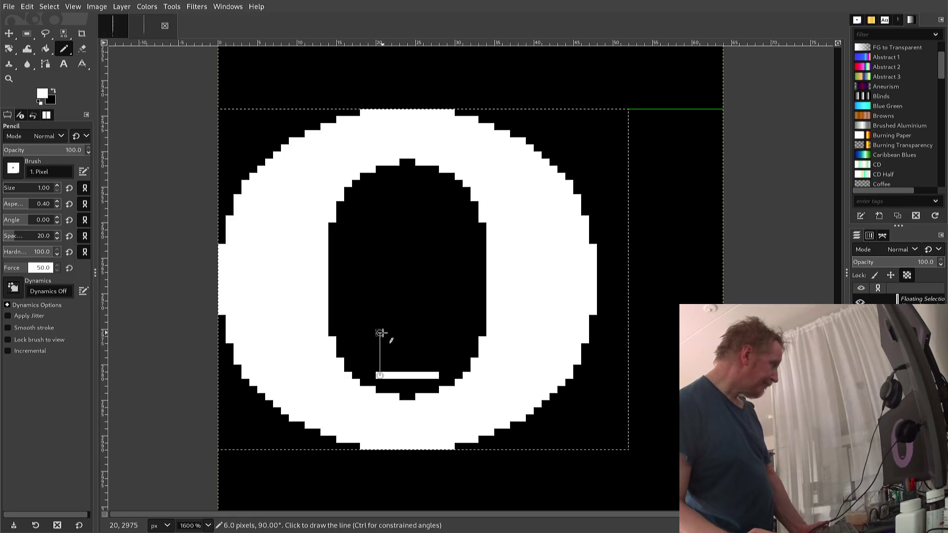
shift+click(380, 332)
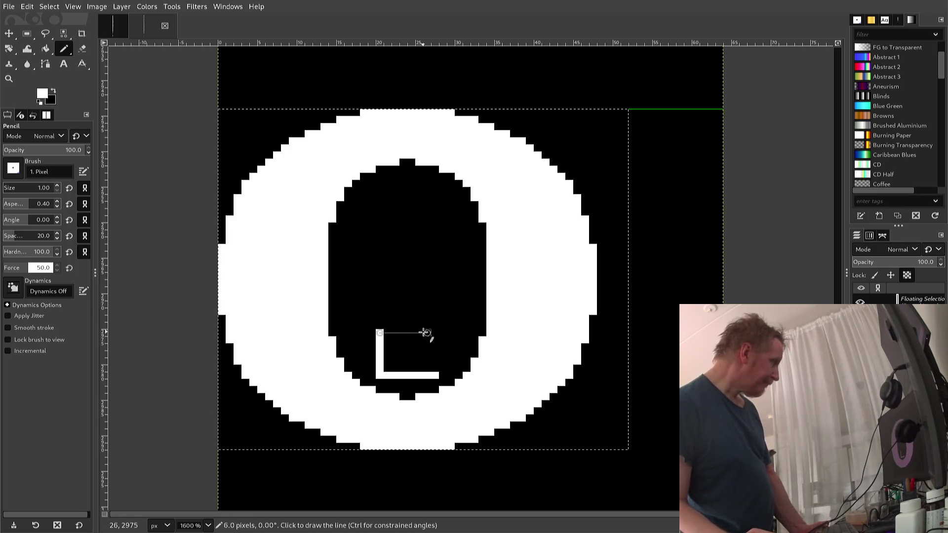
shift+click(435, 332)
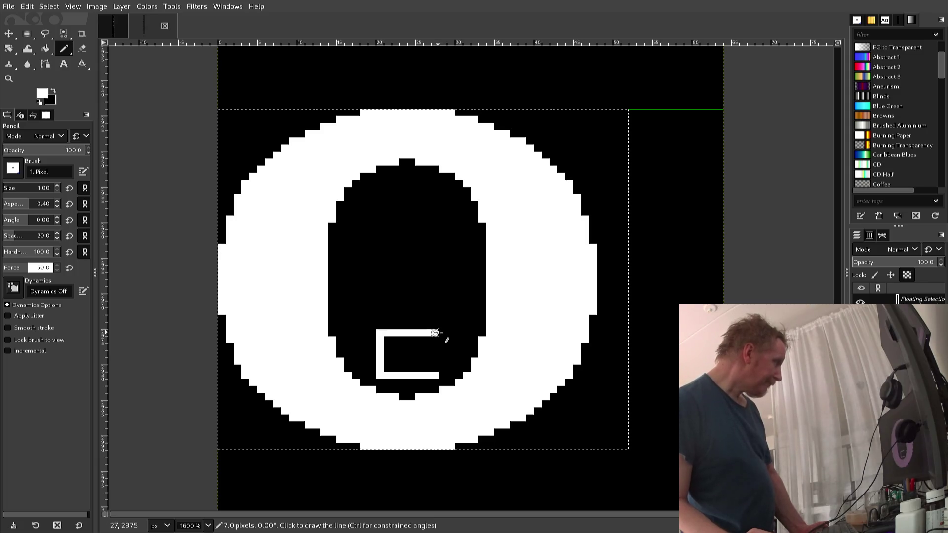
shift+click(435, 375)
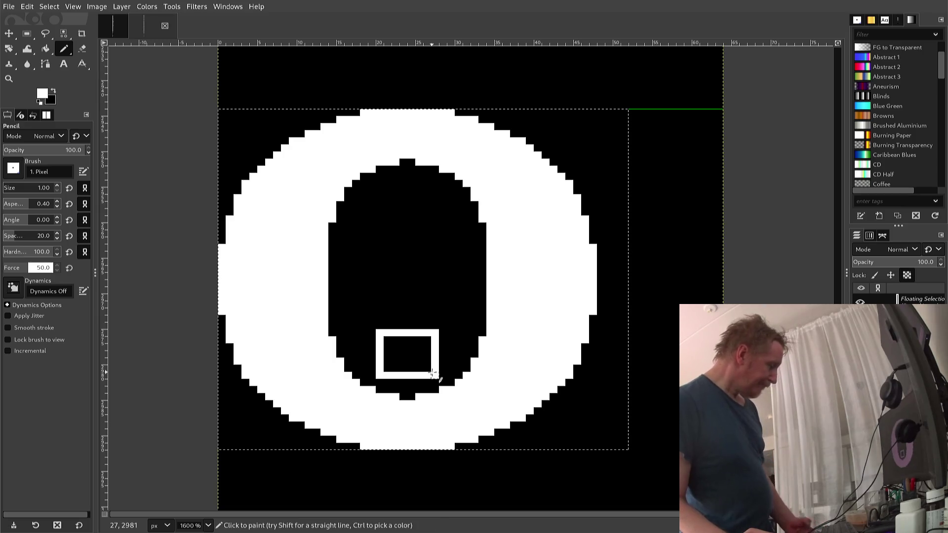
key(shift+b)
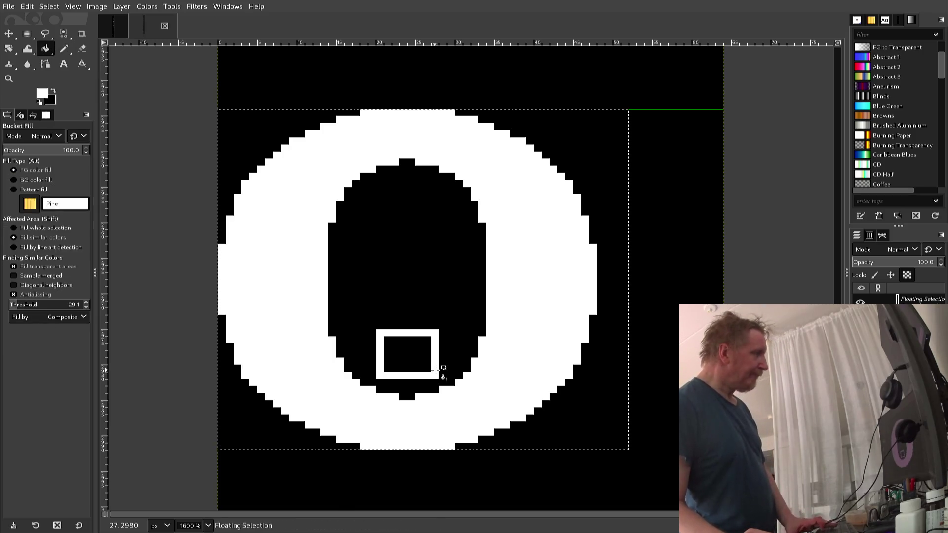
click(414, 362)
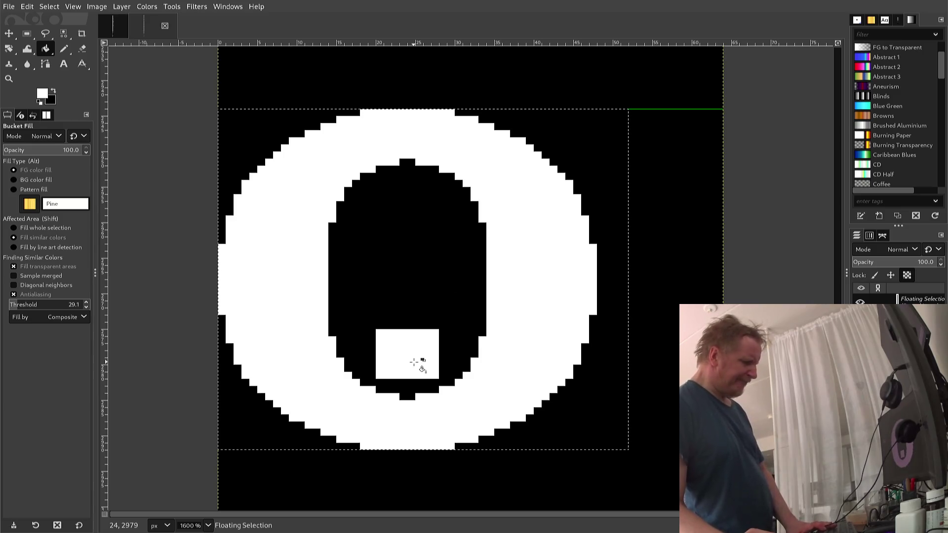
key(n)
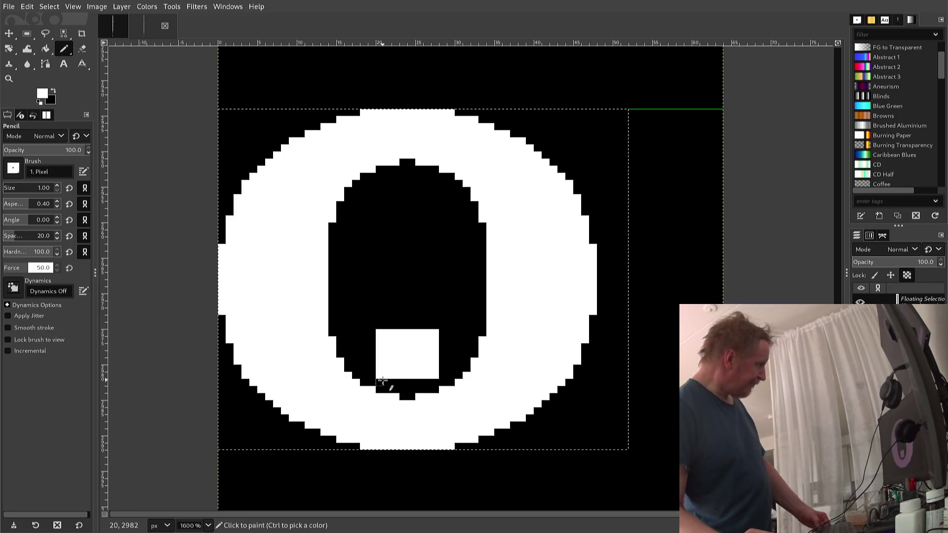
Step: Paint white pixels below and beside the block to join it to the ring's bottom
ctrl+click(383, 381)
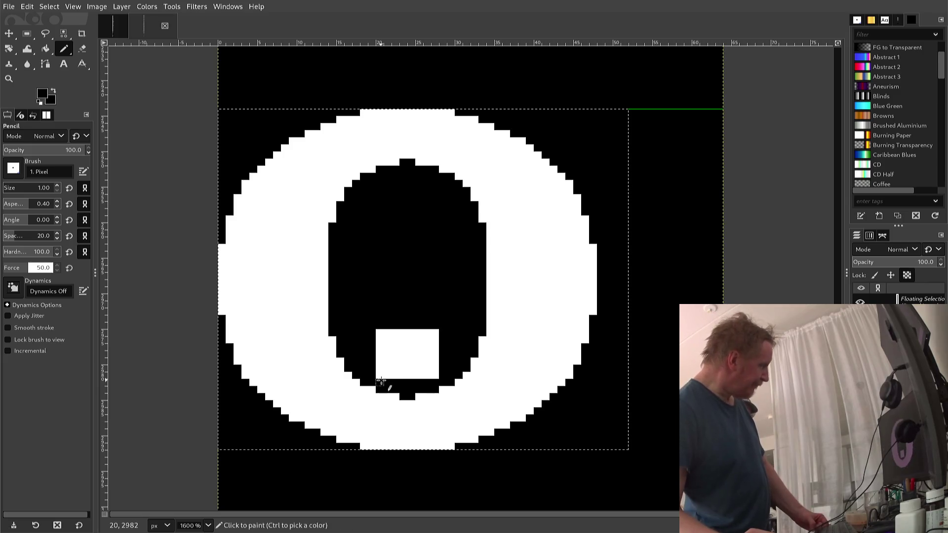
click(384, 379)
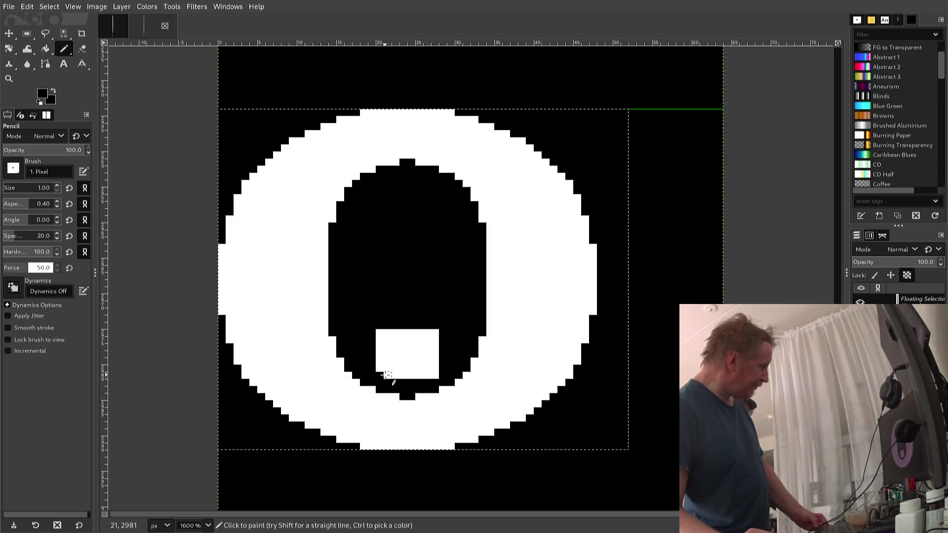
ctrl+click(386, 375)
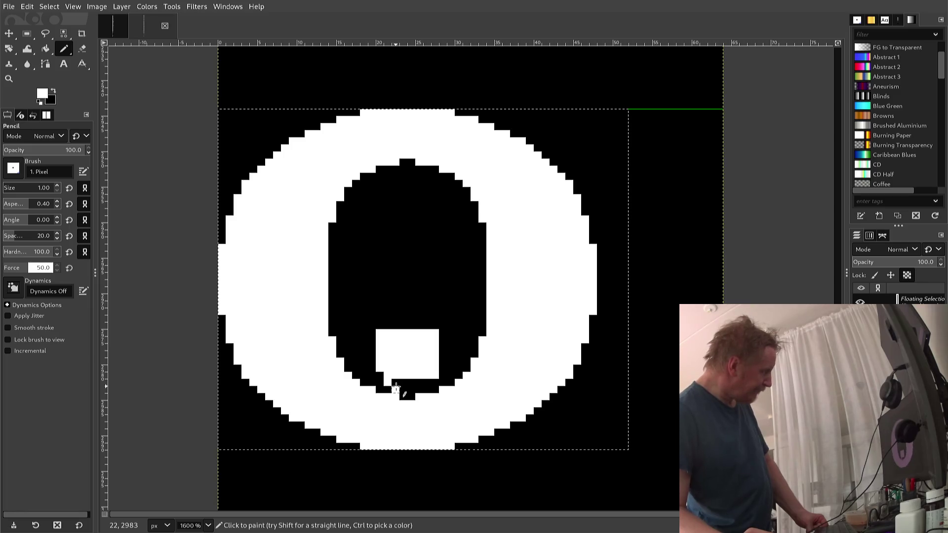
click(404, 390)
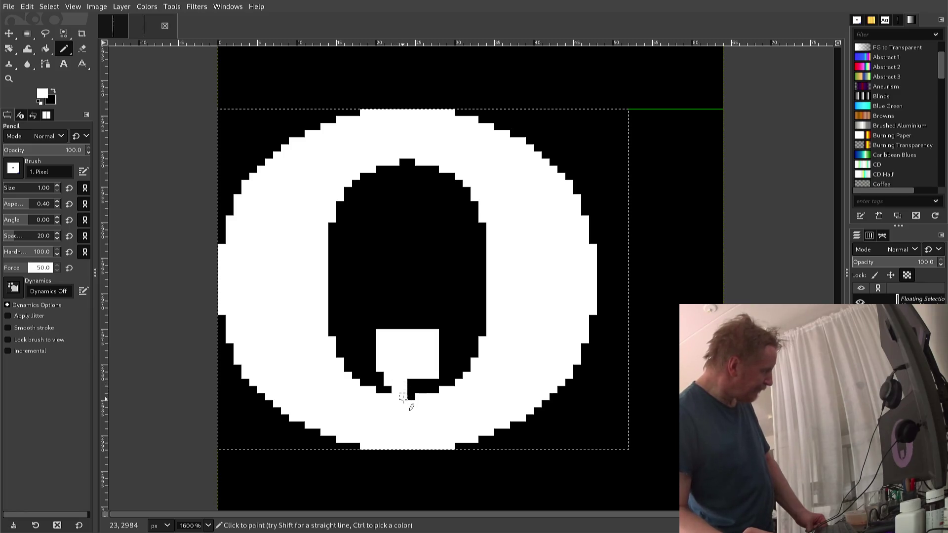
click(412, 394)
click(419, 386)
click(427, 390)
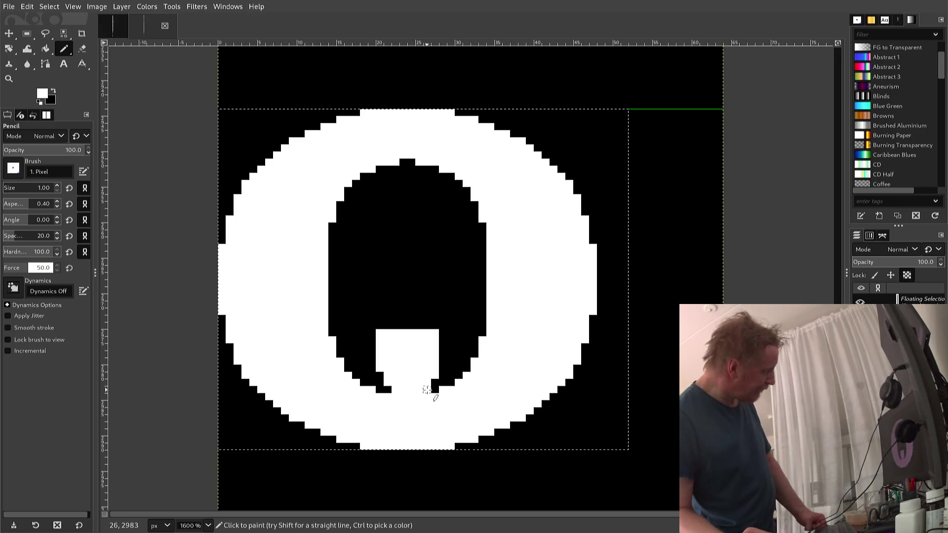
click(434, 383)
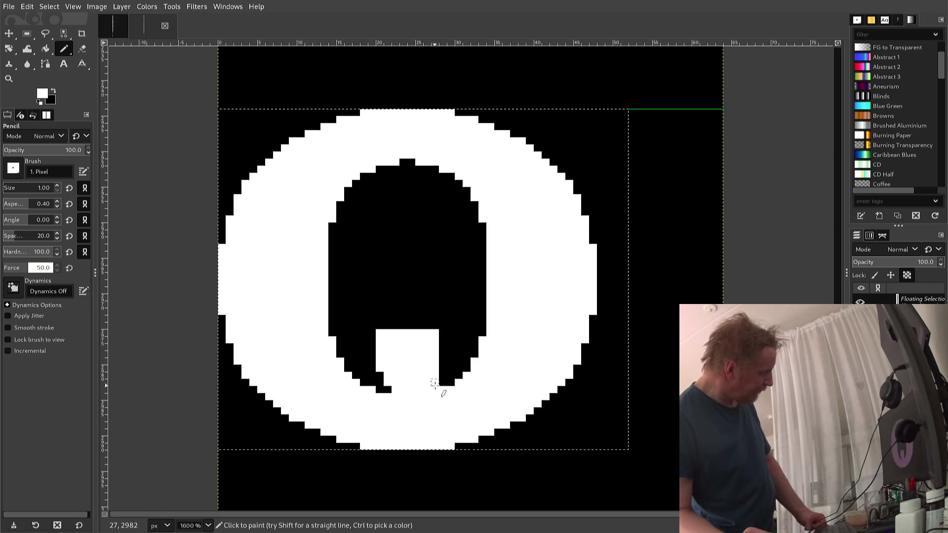
click(442, 383)
click(442, 383)
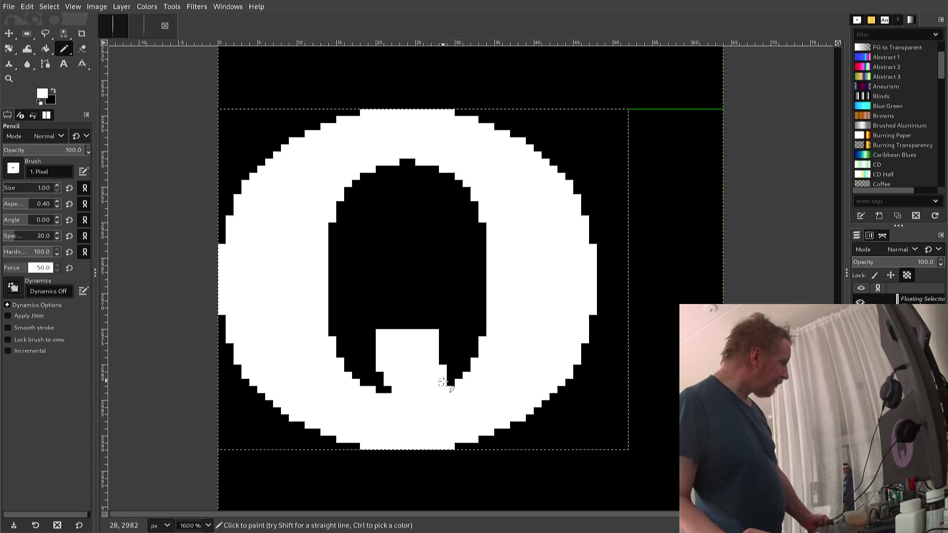
Step: Undo two stray white pixels and anchor the floating ring and block into the Q
click(451, 382)
click(450, 375)
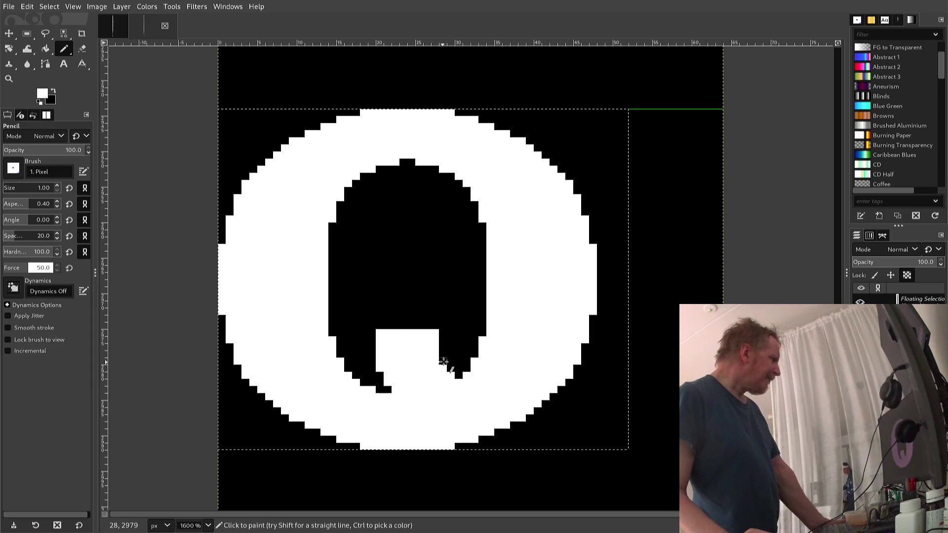
key(ctrl+z)
key(ctrl+z)
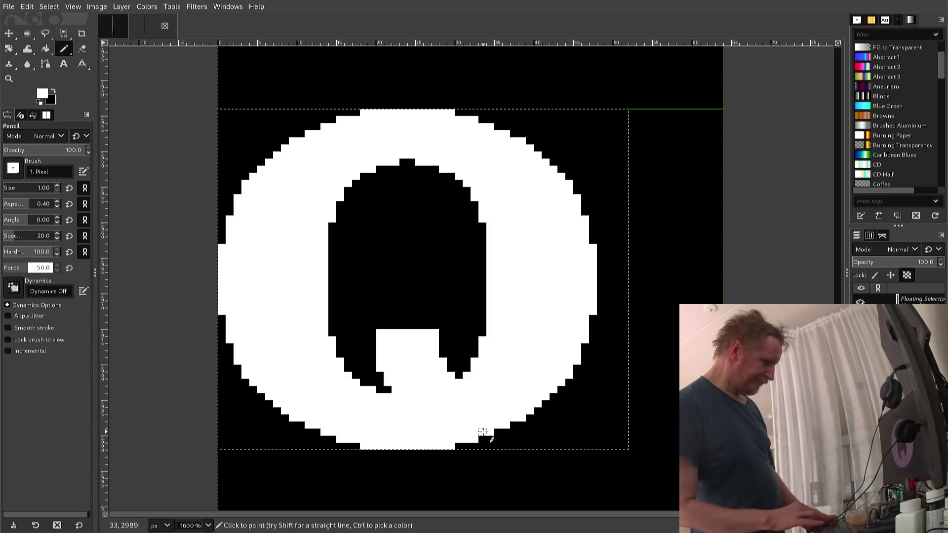
key(r)
click(532, 449)
key(n)
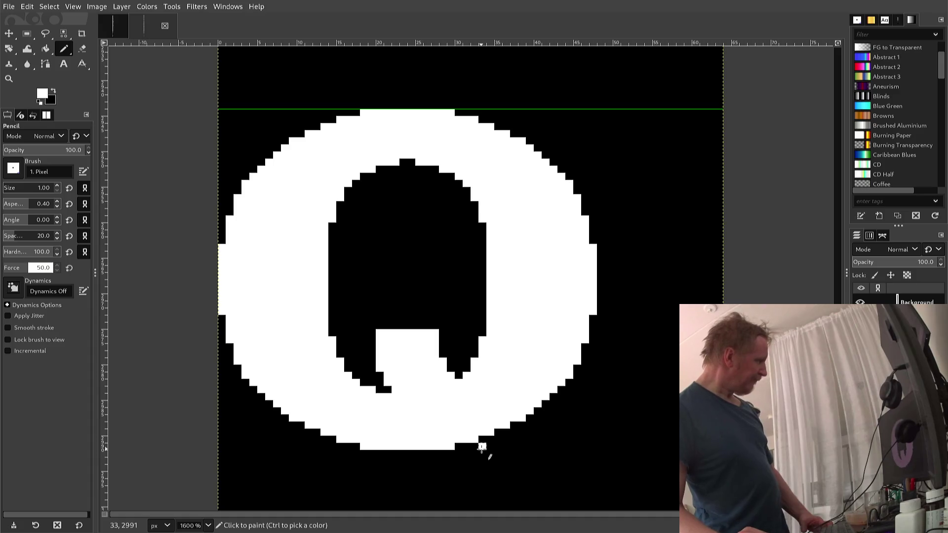
Step: Outline the Q's diagonal tail at its lower right and fill it solid white
click(482, 447)
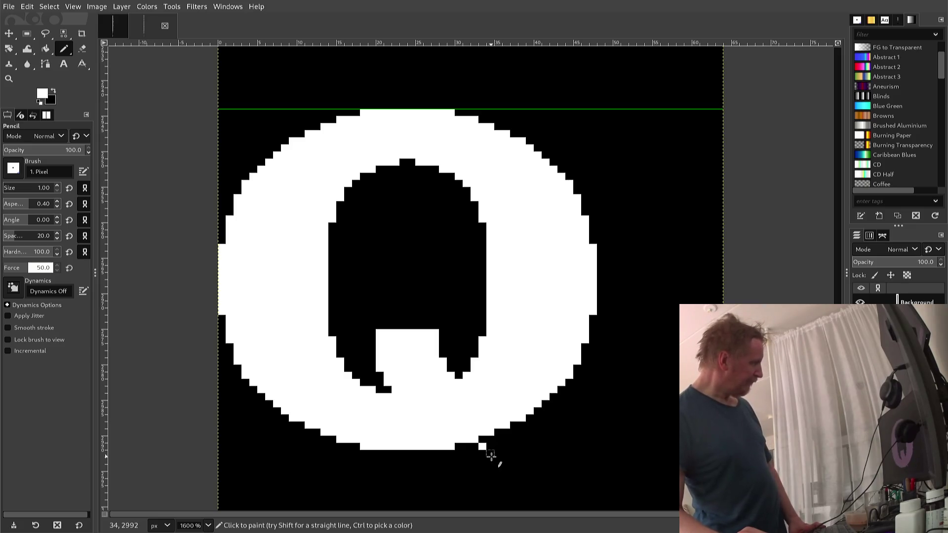
click(491, 454)
click(490, 462)
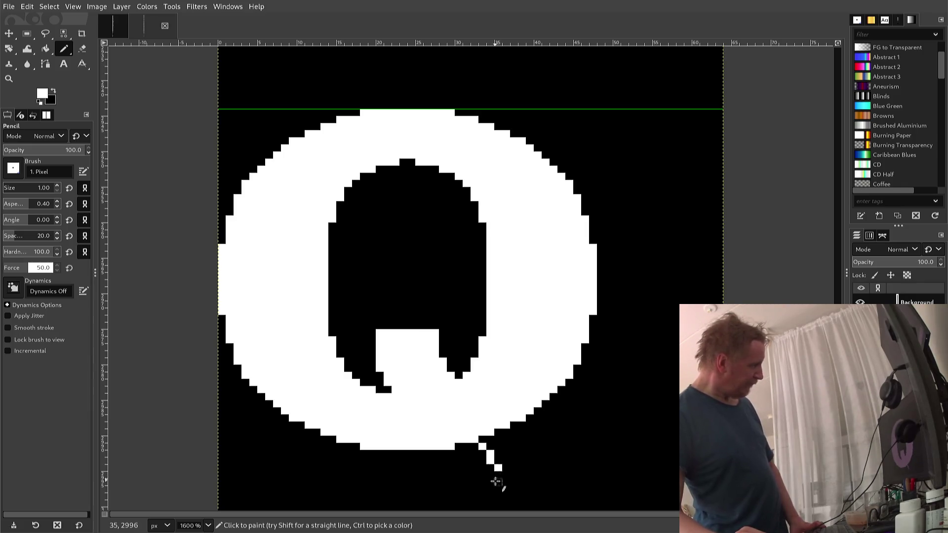
click(496, 481)
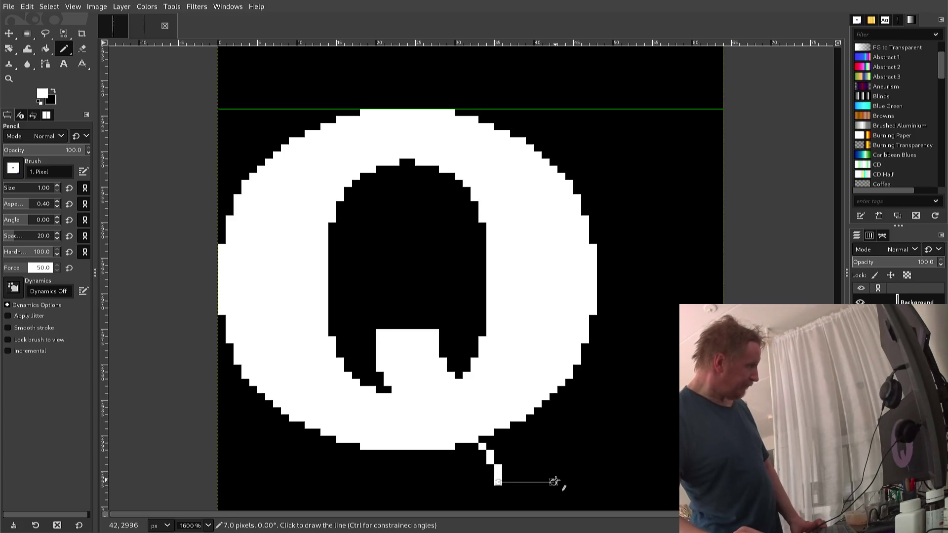
click(556, 481)
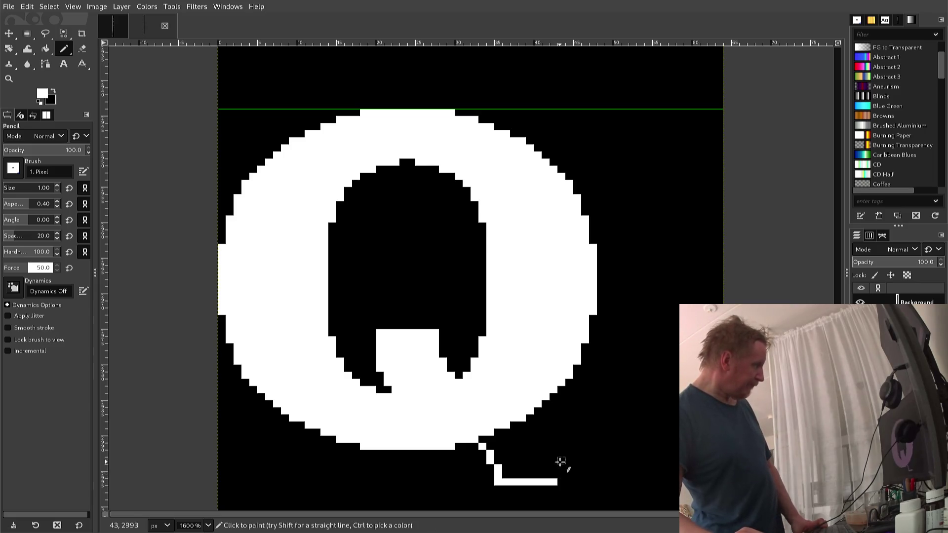
drag(561, 462, 555, 475)
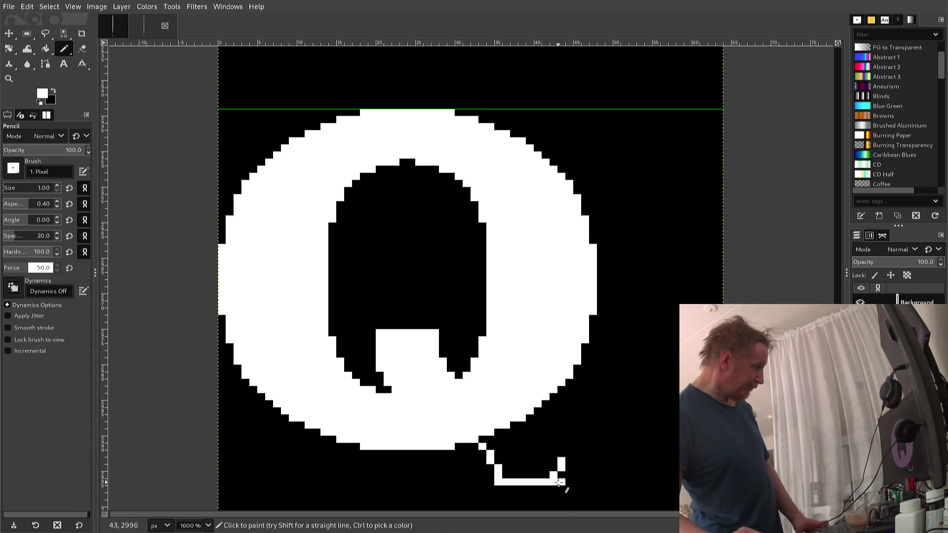
click(561, 474)
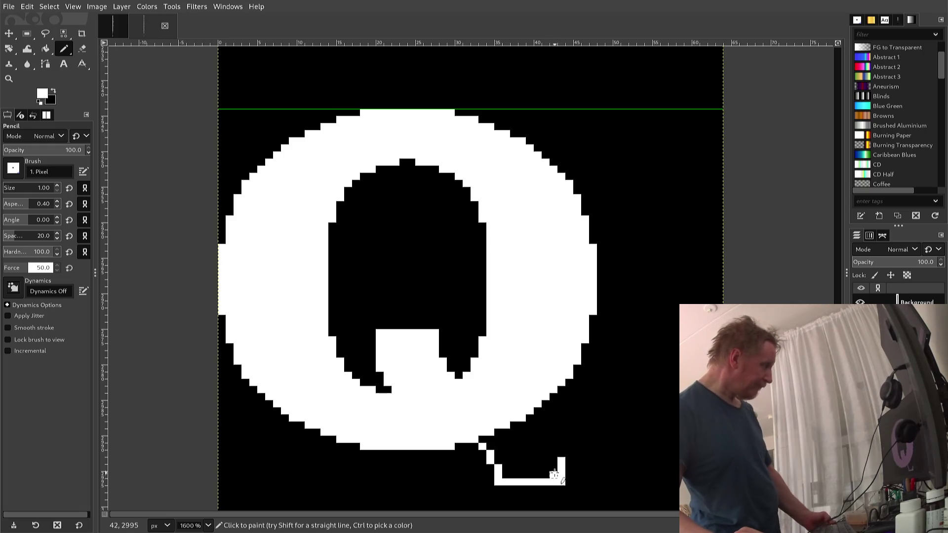
click(554, 450)
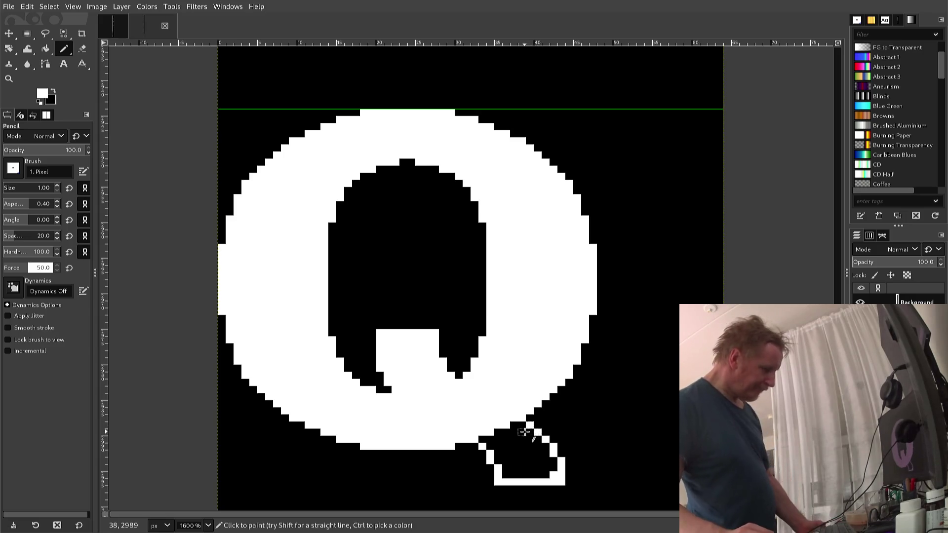
key(shift+b)
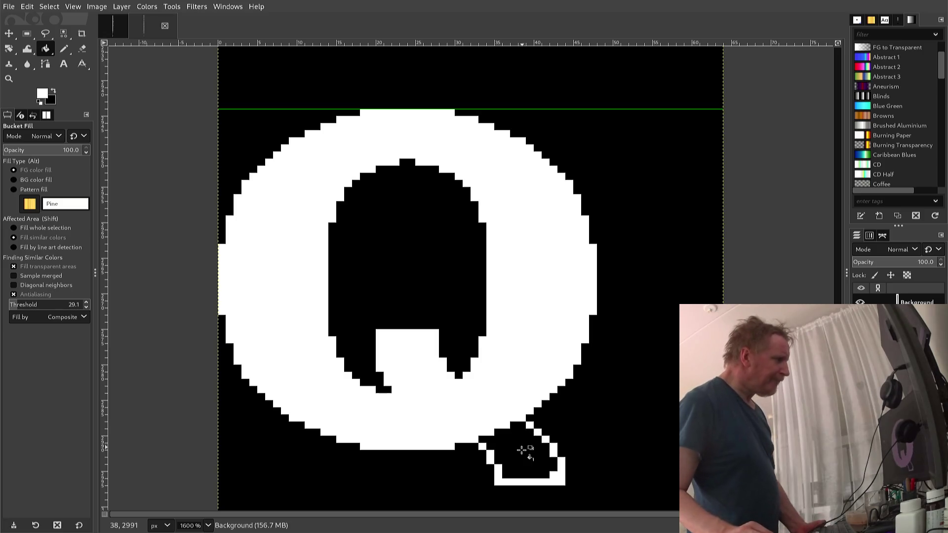
click(523, 451)
key(n)
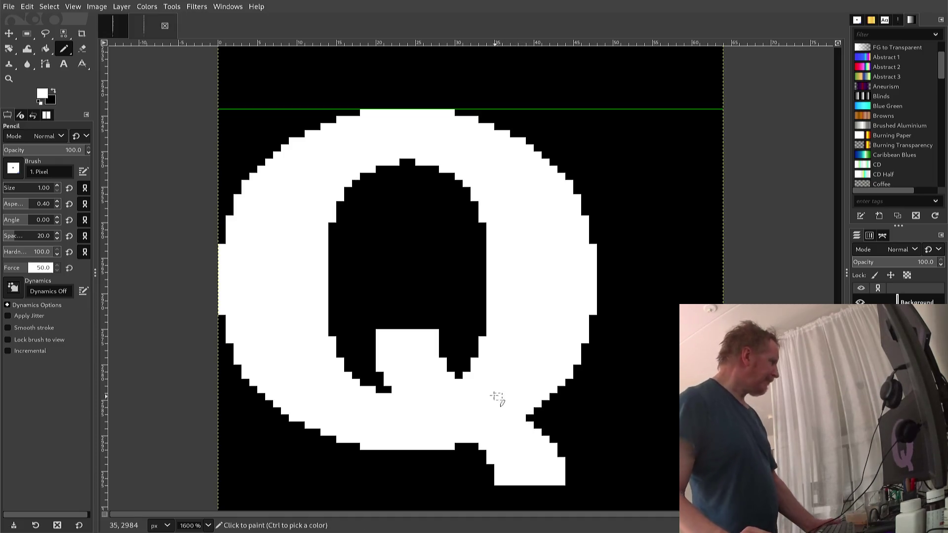
Step: Fix the tail's top-right and bottom-right corner pixels and export the sheet to font2.png
click(475, 440)
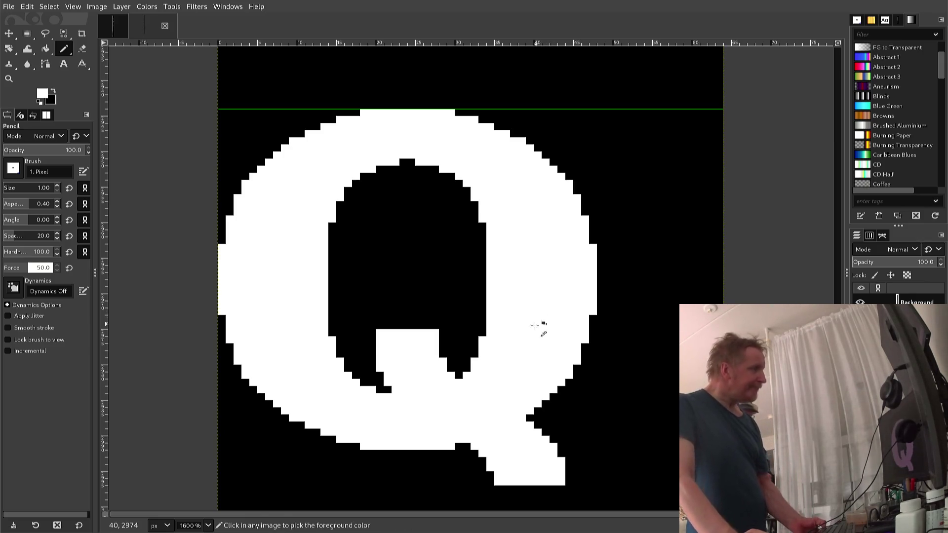
ctrl+click(475, 325)
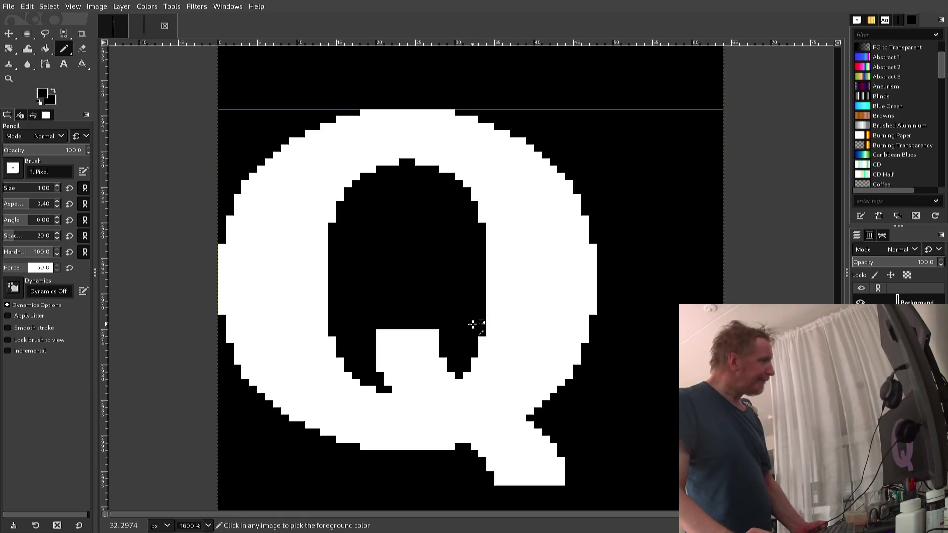
click(437, 333)
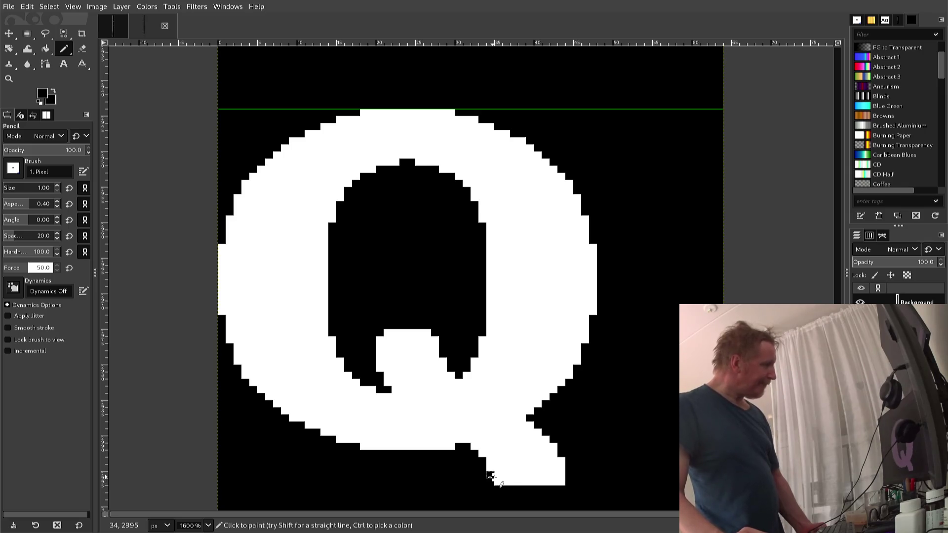
click(561, 475)
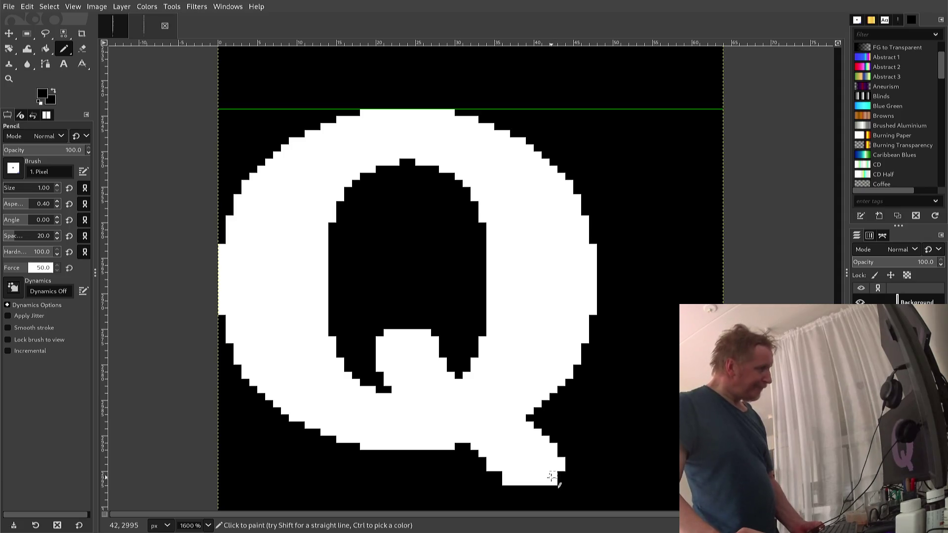
ctrl+click(543, 473)
click(562, 475)
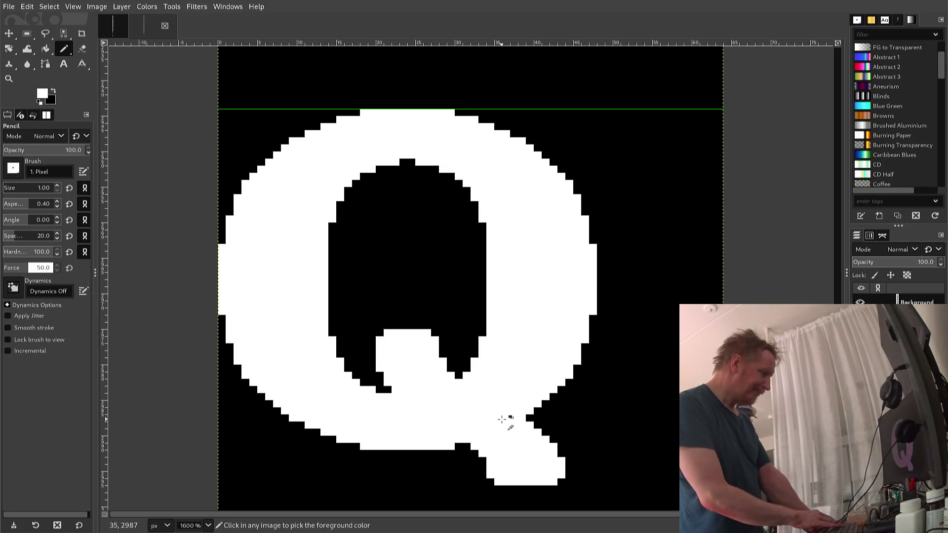
key(ctrl+e)
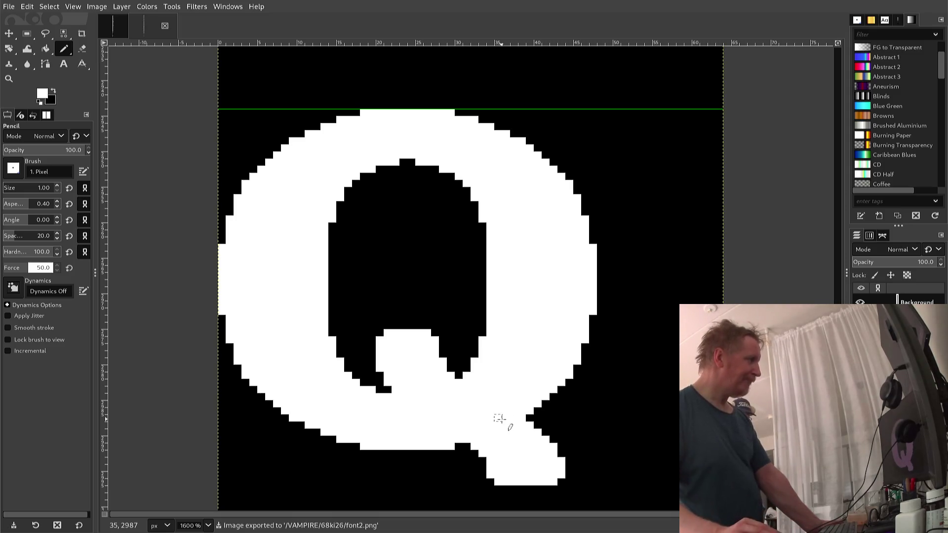
Step: Scroll down to check the R, return to the P, and drag a rectangle selection around it
scroll(513, 419, down, 5)
scroll(515, 420, down, 3)
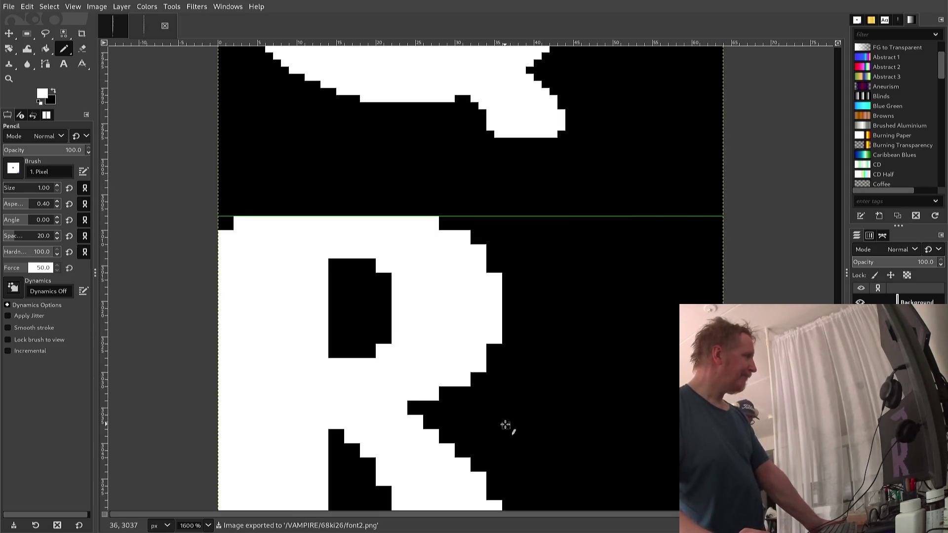
scroll(505, 448, down, 3)
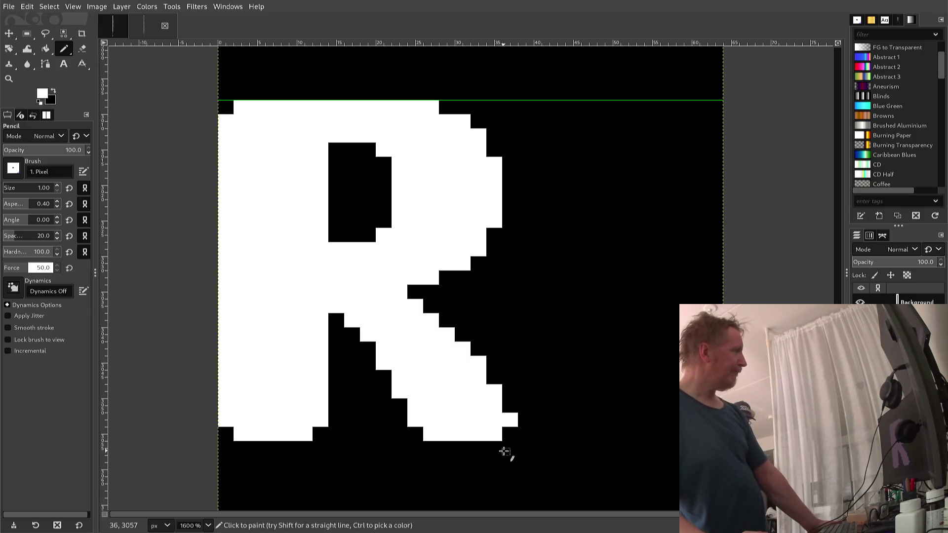
scroll(605, 449, up, 20)
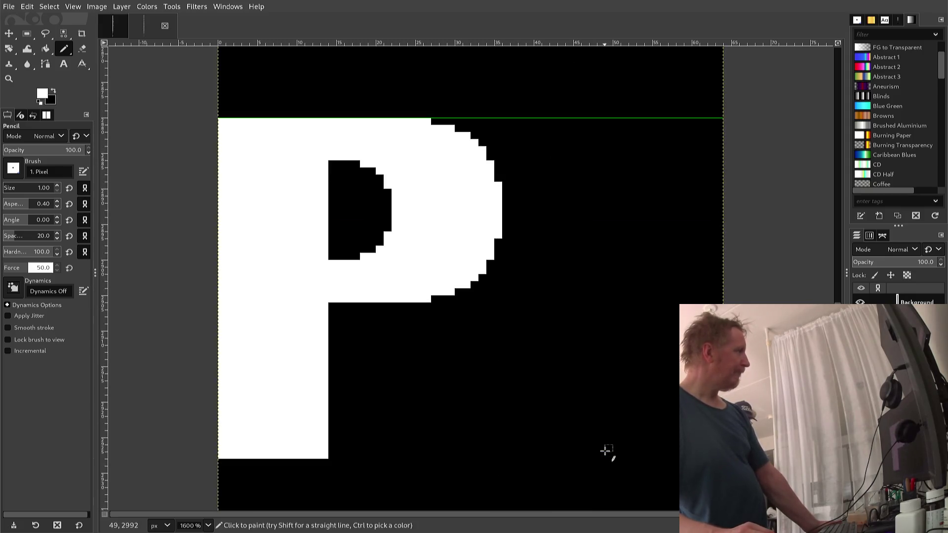
scroll(603, 474, down, 6)
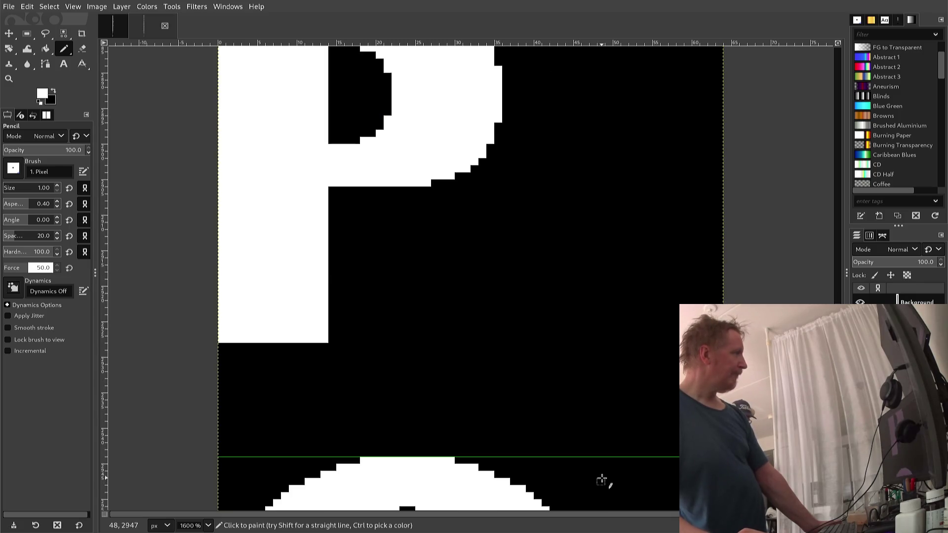
scroll(601, 475, up, 3)
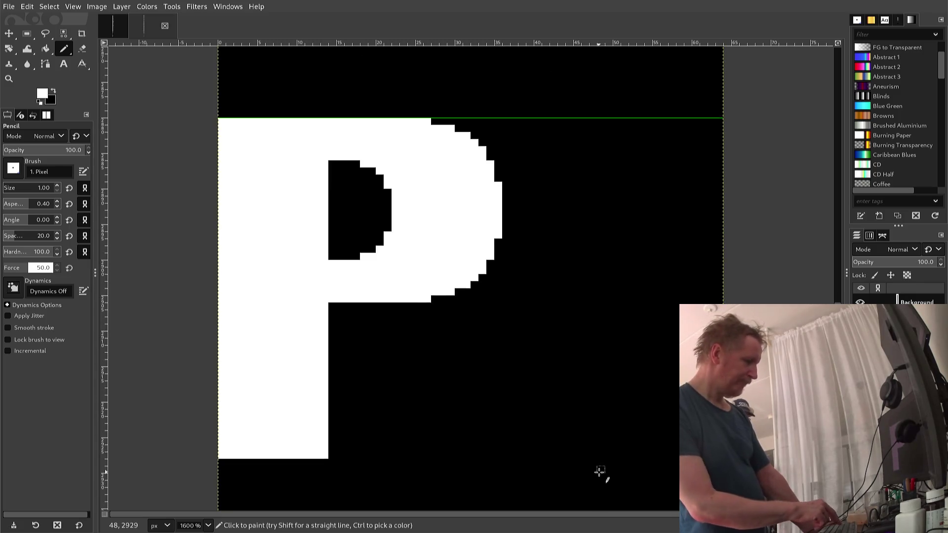
key(r)
mouse_move(590, 473)
mouse_down()
mouse_move(501, 461)
mouse_move(469, 440)
mouse_move(413, 356)
mouse_move(299, 289)
mouse_move(218, 181)
mouse_move(233, 146)
mouse_move(202, 54)
mouse_move(231, 149)
mouse_move(202, 184)
mouse_up()
scroll(484, 449, down, 3)
scroll(202, 57, up, 5)
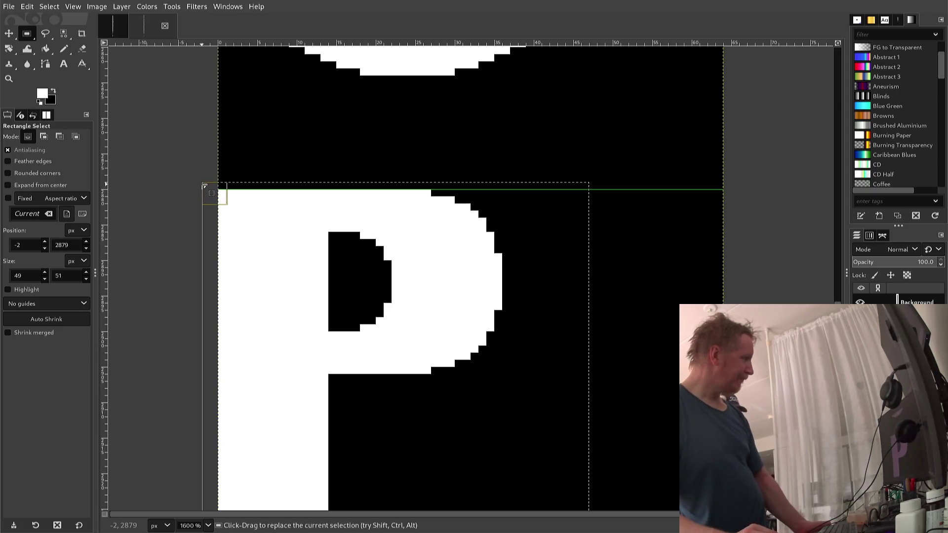
Step: Paste a copy of the P and align it in the next glyph cell down, just above the S
key(ctrl+c)
key(ctrl+v)
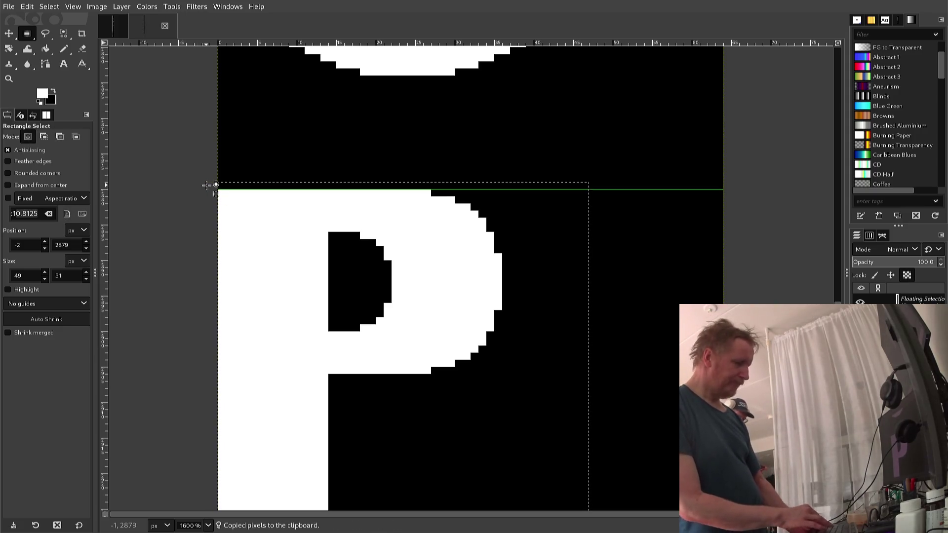
key(Down)
key(Down)
key(Down)
key(Up)
key(Up)
key(Up)
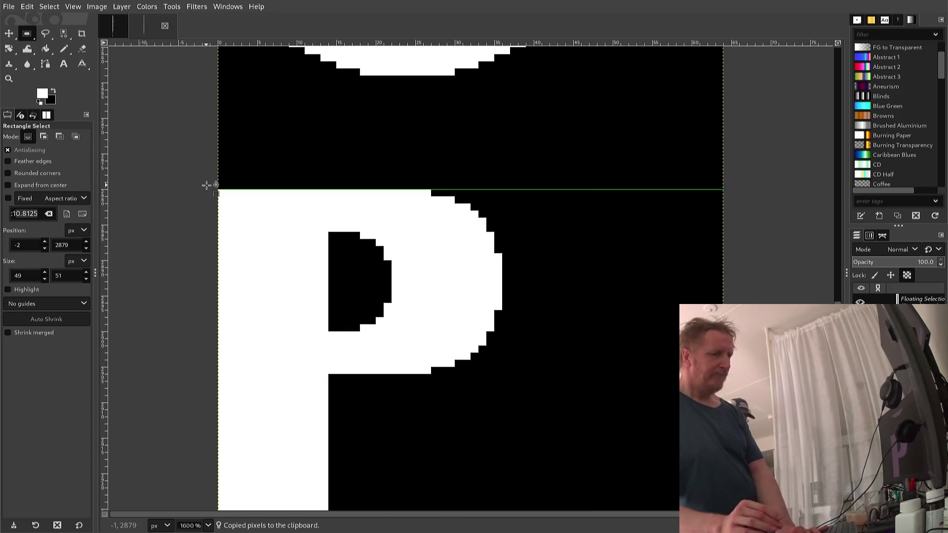
scroll(205, 197, down, 15)
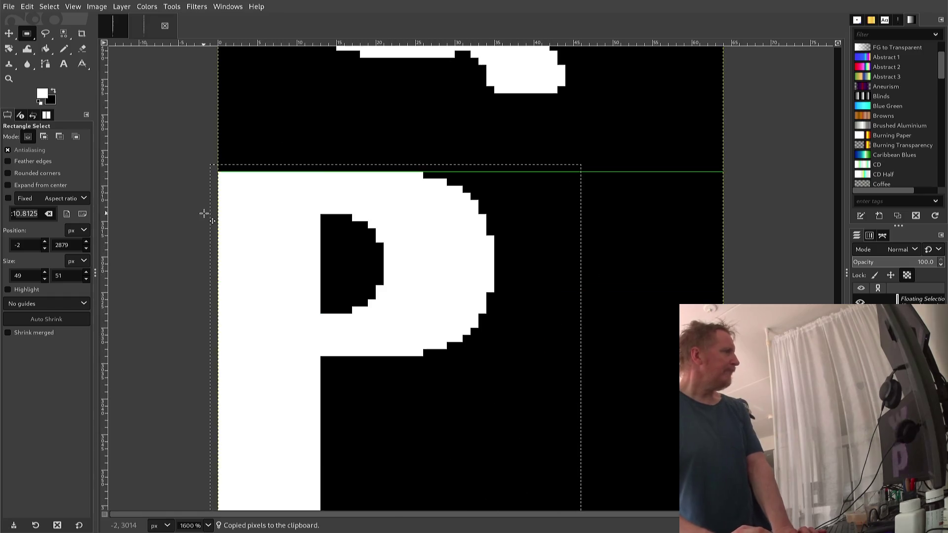
scroll(204, 216, down, 1)
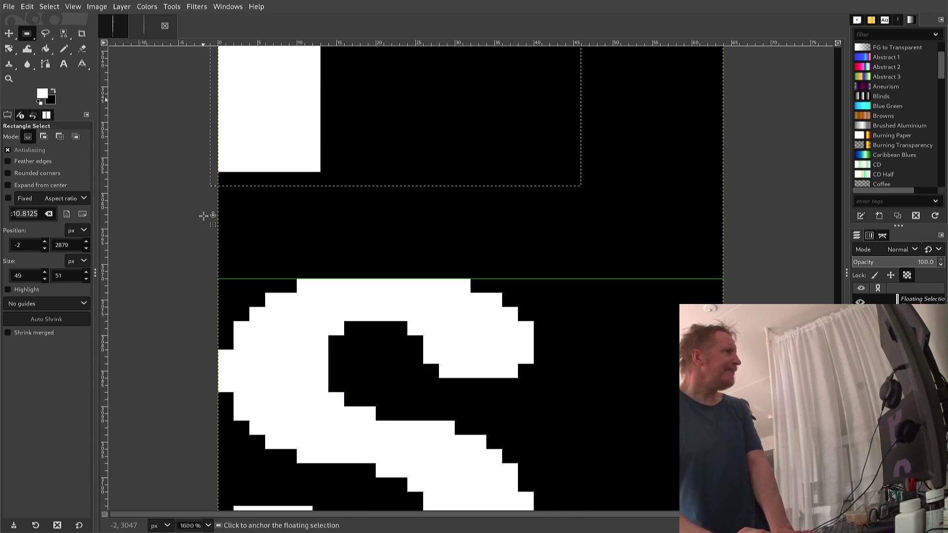
scroll(204, 215, up, 2)
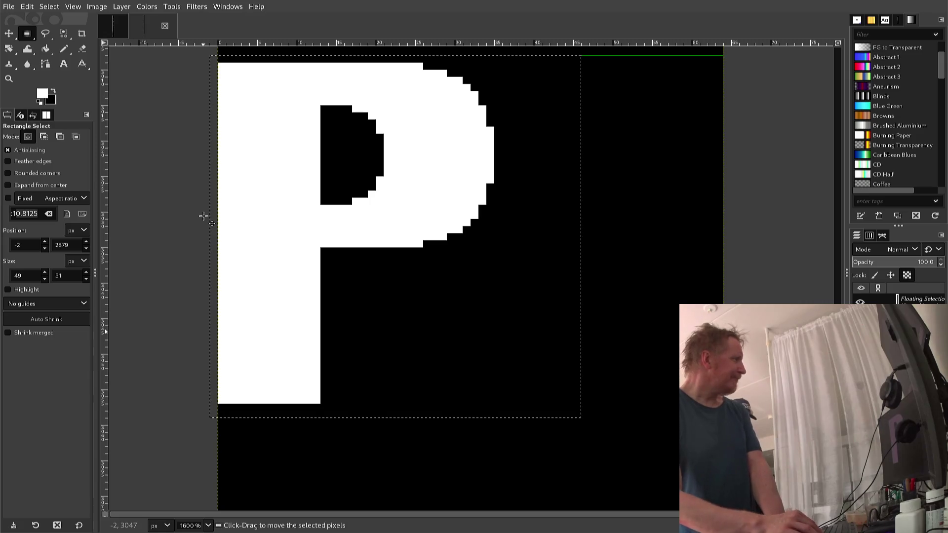
key(Up)
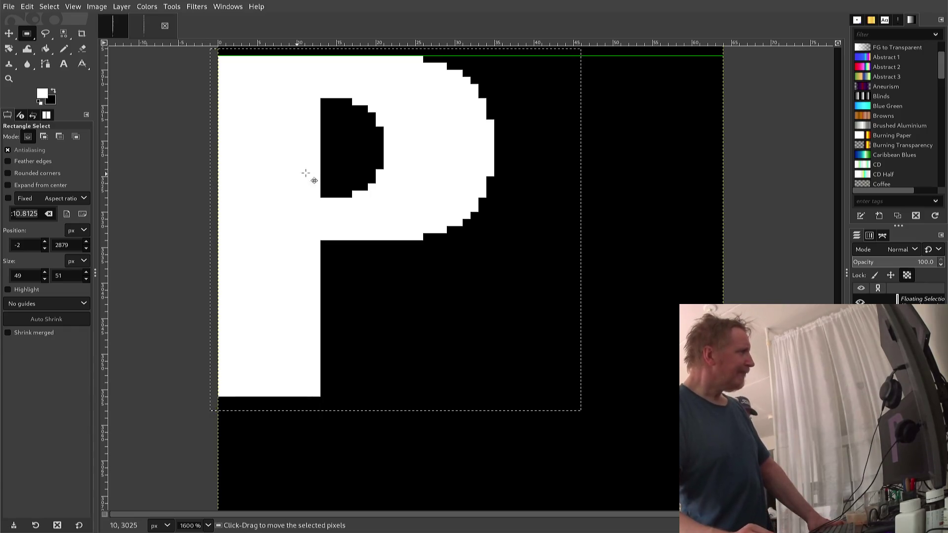
Step: Anchor the copied P and select the lower half of its bowl
click(593, 231)
mouse_move(589, 154)
mouse_down()
mouse_move(320, 195)
mouse_move(275, 212)
mouse_move(281, 283)
mouse_up()
right_click(280, 285)
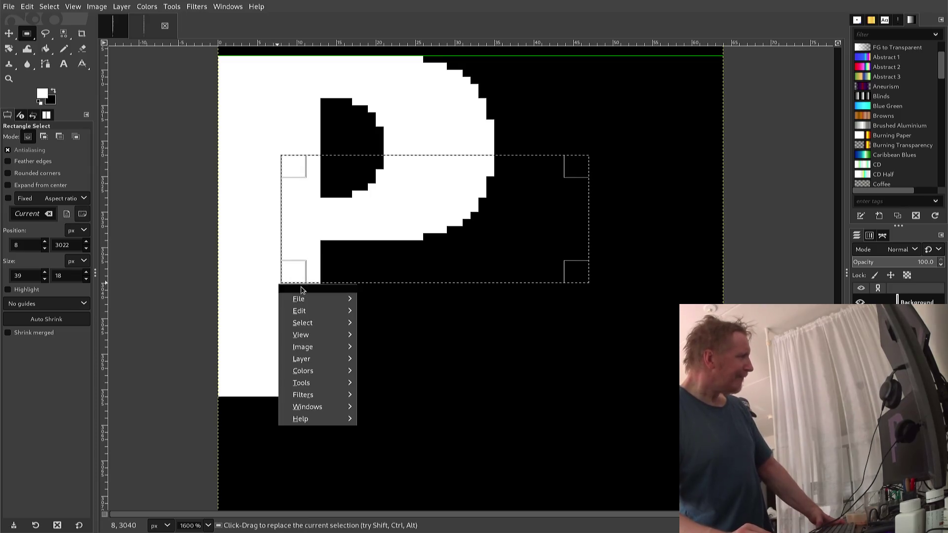
click(300, 288)
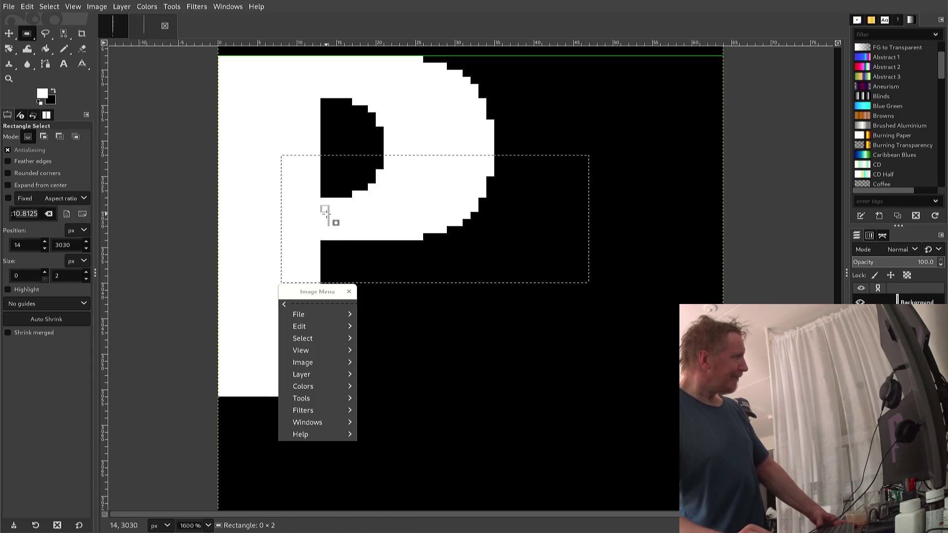
mouse_move(331, 215)
mouse_down()
mouse_move(334, 200)
mouse_move(342, 208)
mouse_up()
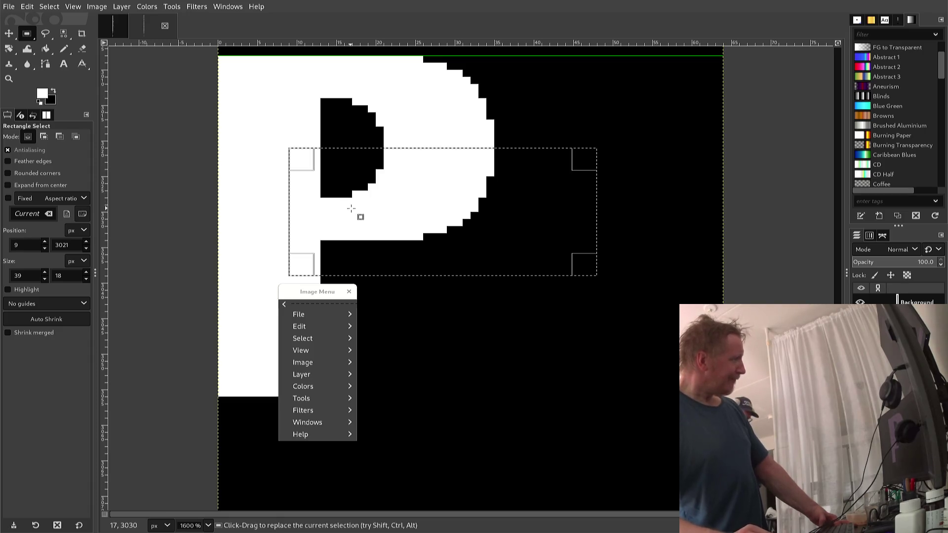
Step: Duplicate the lower bowl section one pixel lower and anchor it, making the bowl taller
key(ctrl+c)
key(ctrl+v)
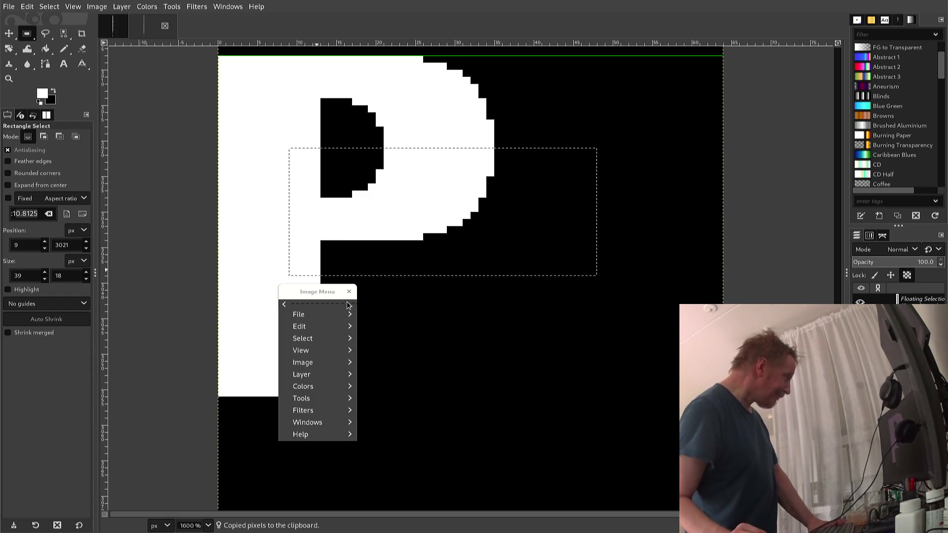
click(349, 291)
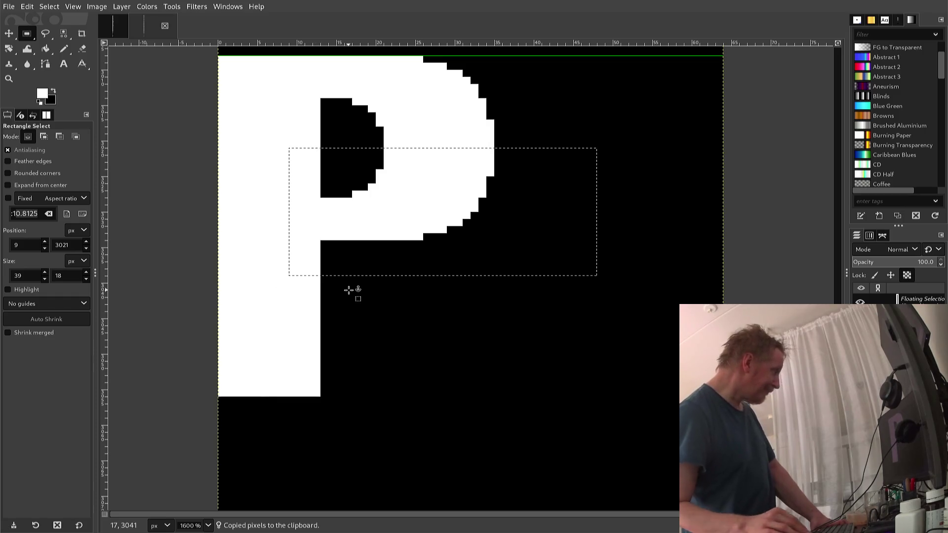
key(Down)
key(Down)
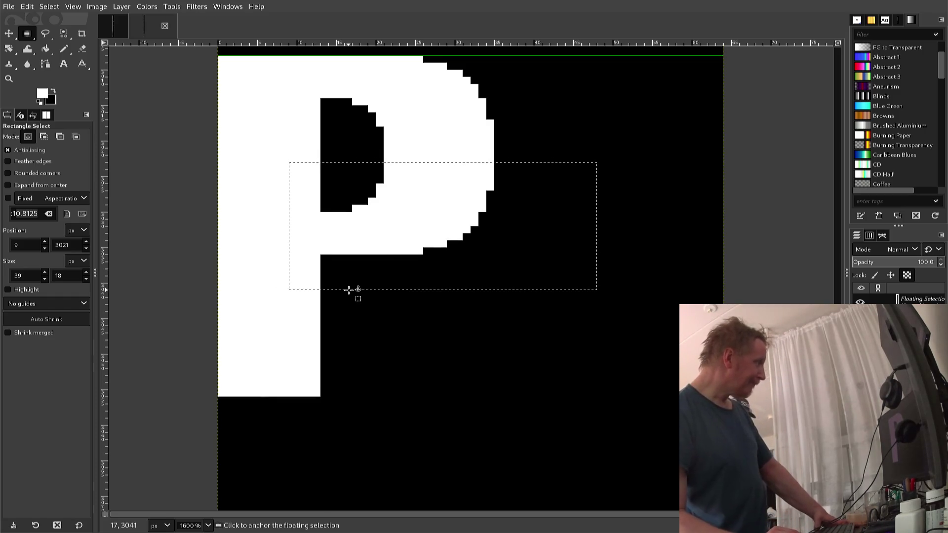
key(Down)
key(Down)
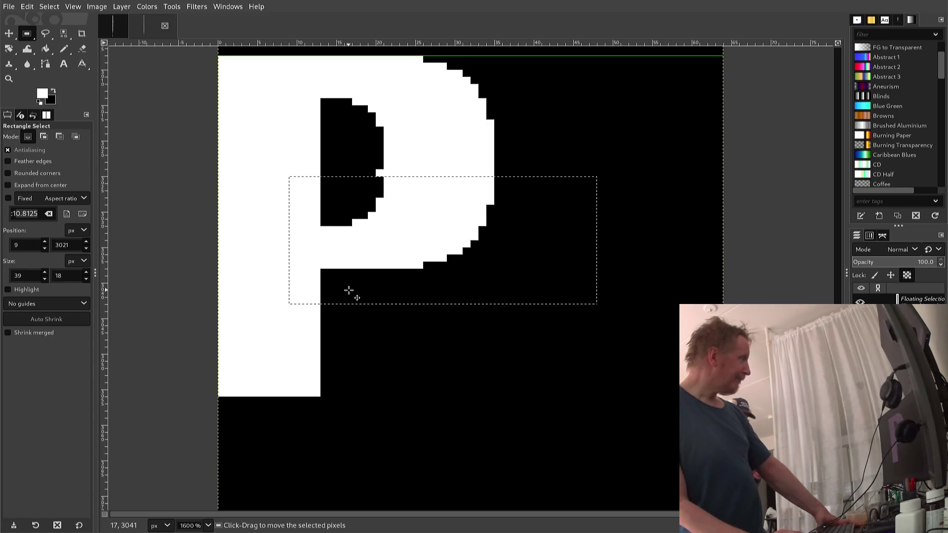
key(Up)
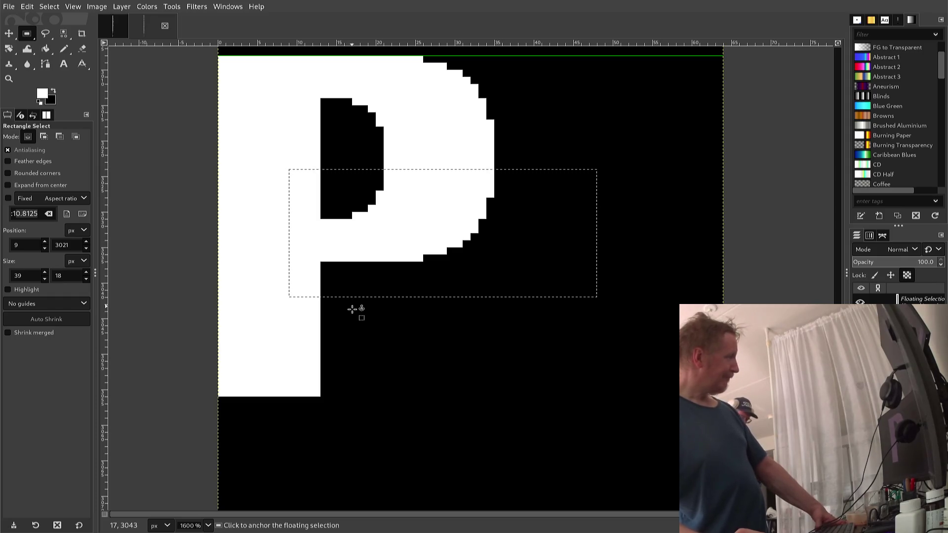
click(352, 312)
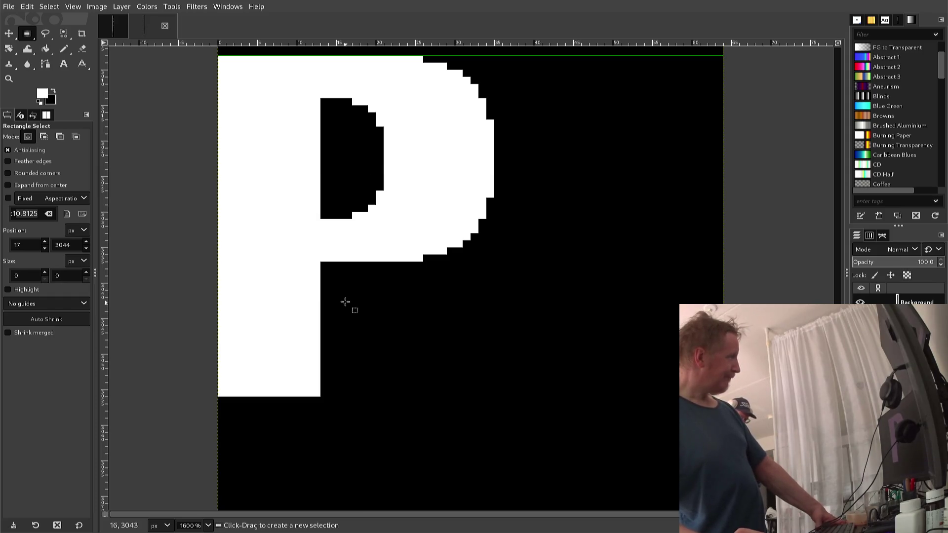
Step: Deselect, switch to the Pencil, and paint a diagonal white pixel line down from the bowl
click(316, 260)
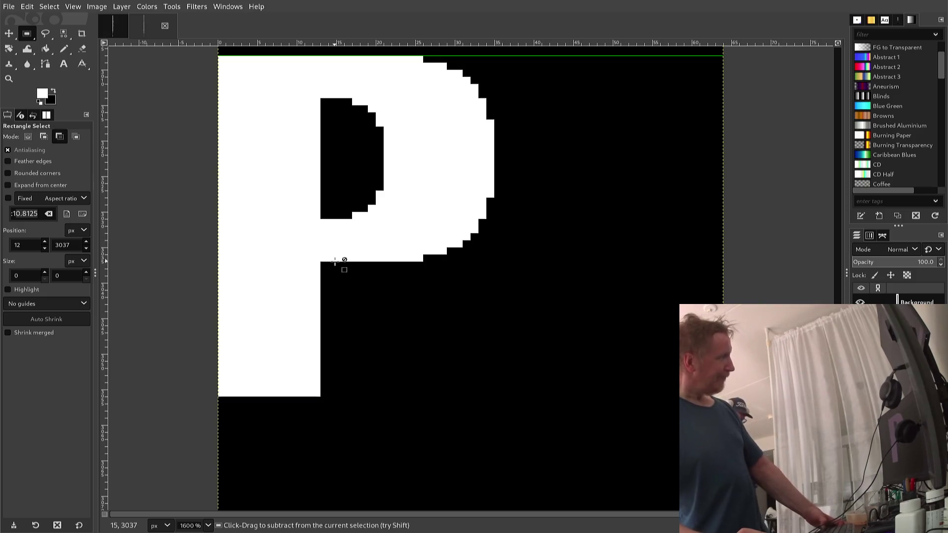
ctrl+click(331, 257)
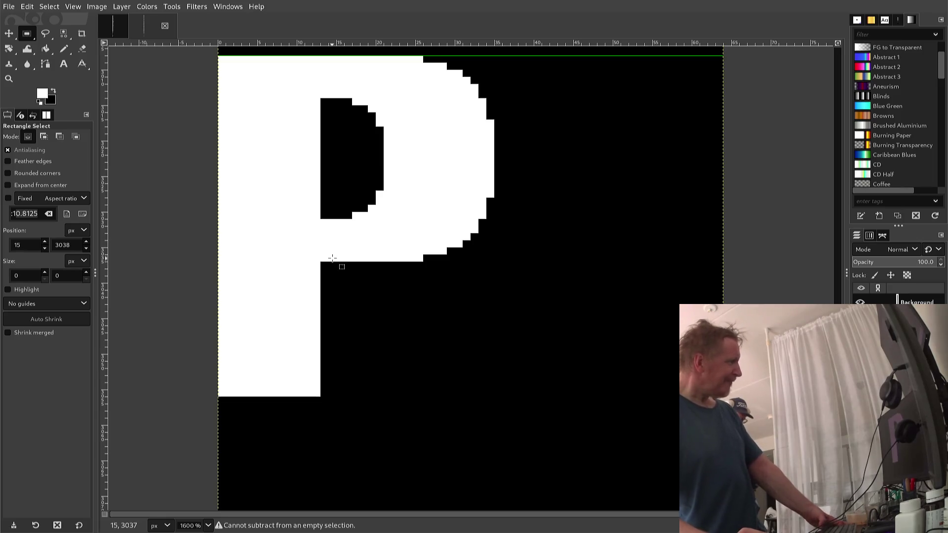
key(ctrl)
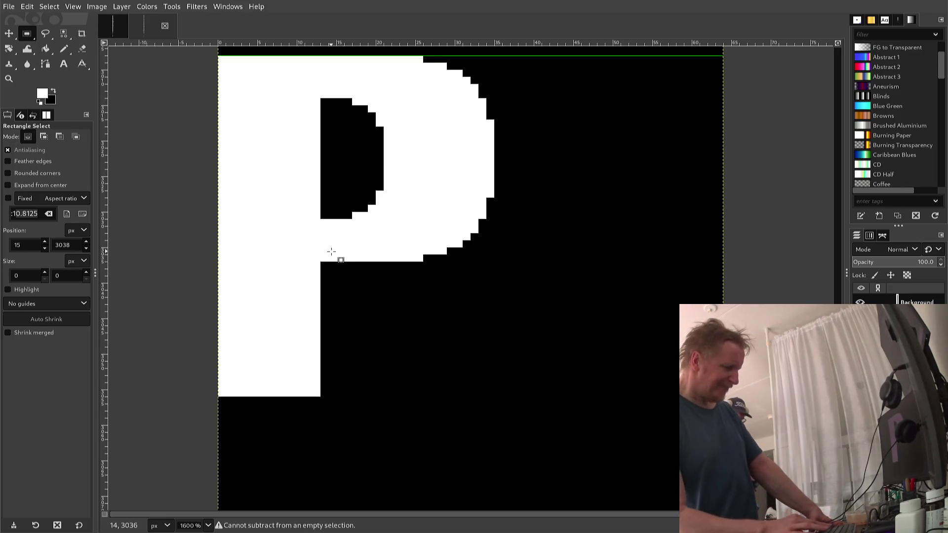
key(n)
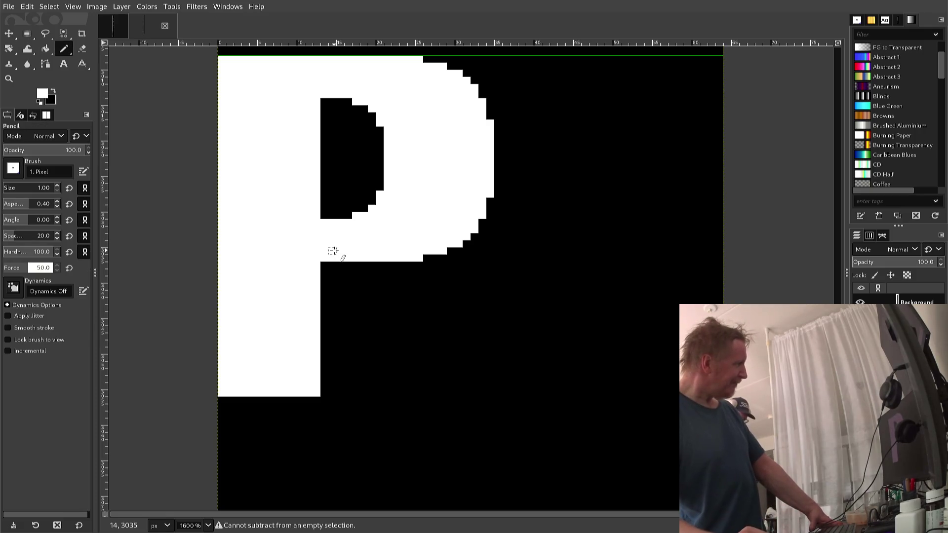
key(ctrl+z)
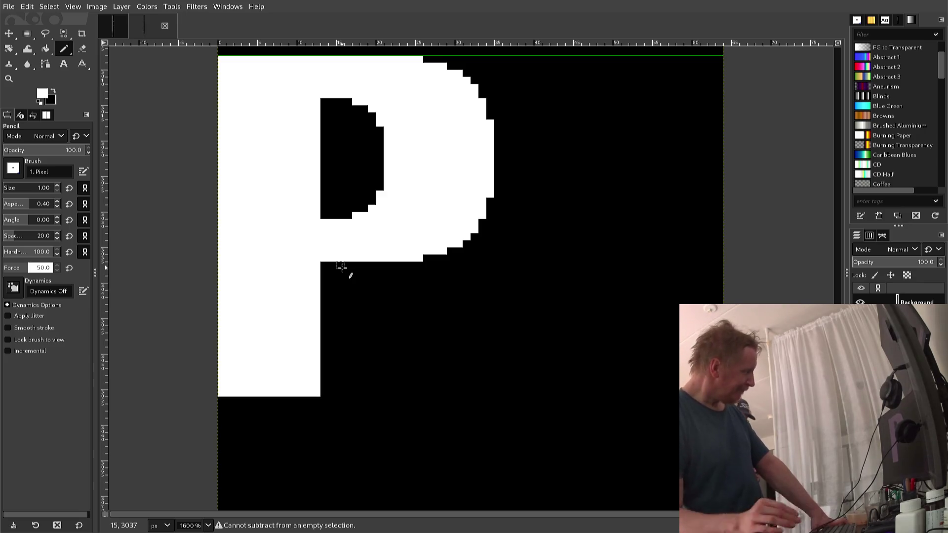
click(340, 266)
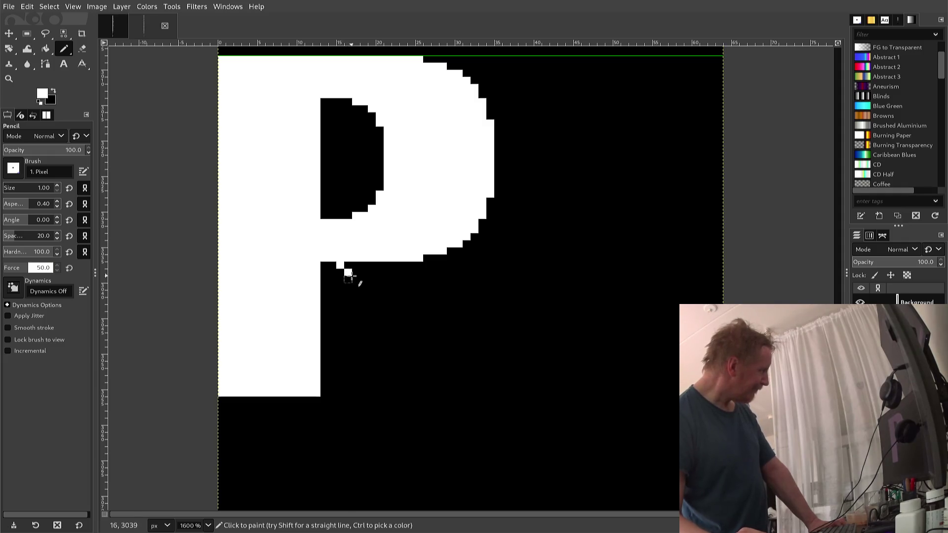
click(356, 279)
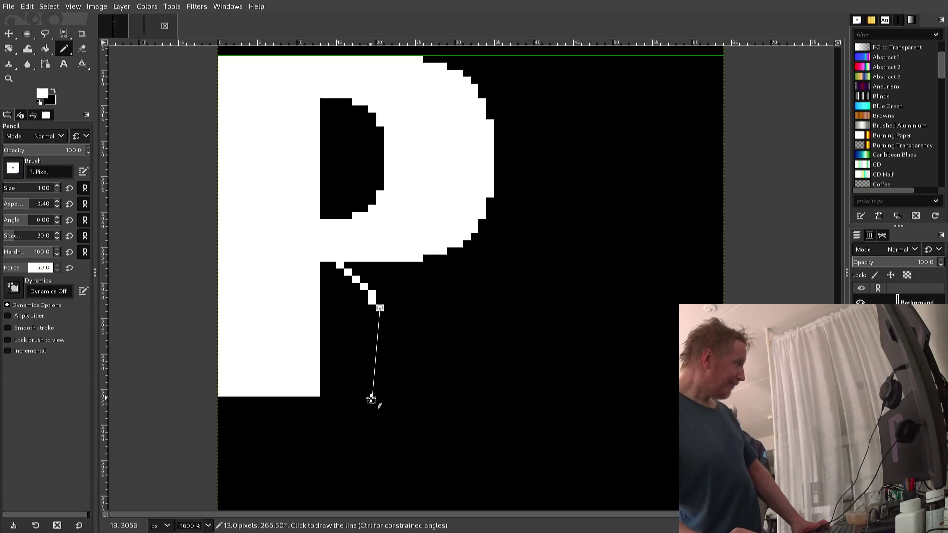
Step: Draw the white leg straight down to the baseline and trim its top with black
shift+click(371, 399)
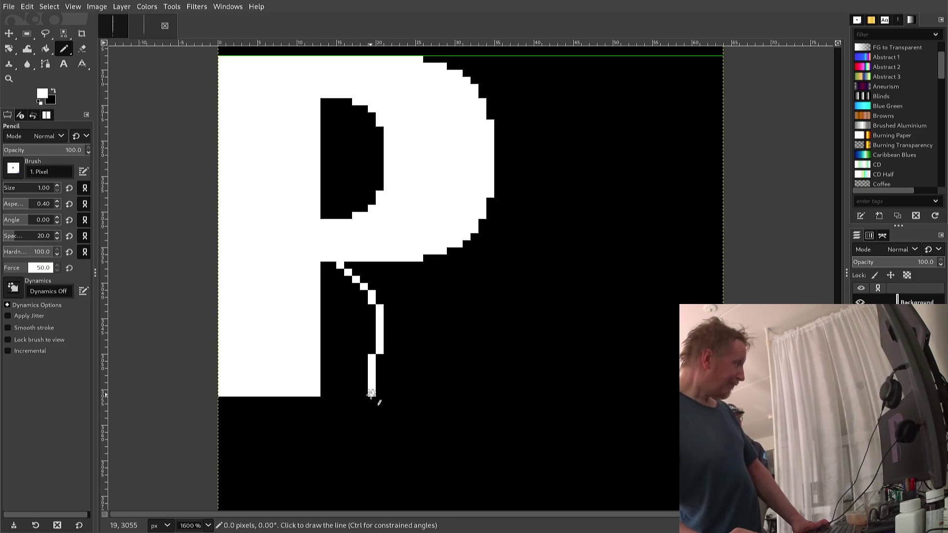
click(380, 393)
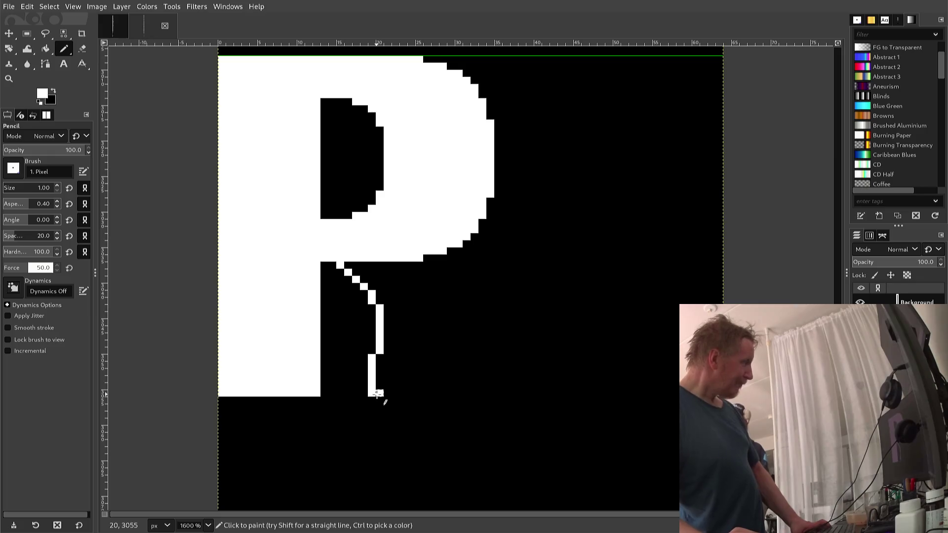
shift+click(380, 355)
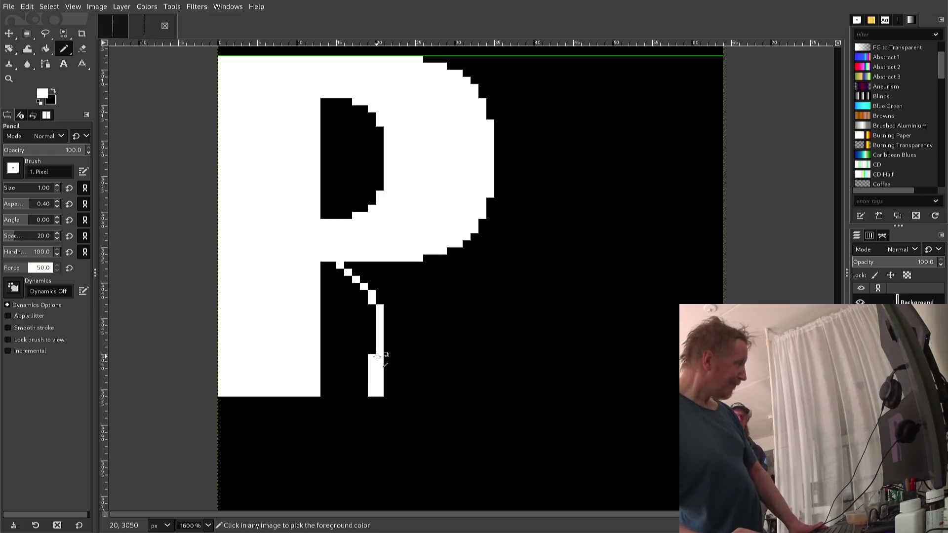
ctrl+click(363, 351)
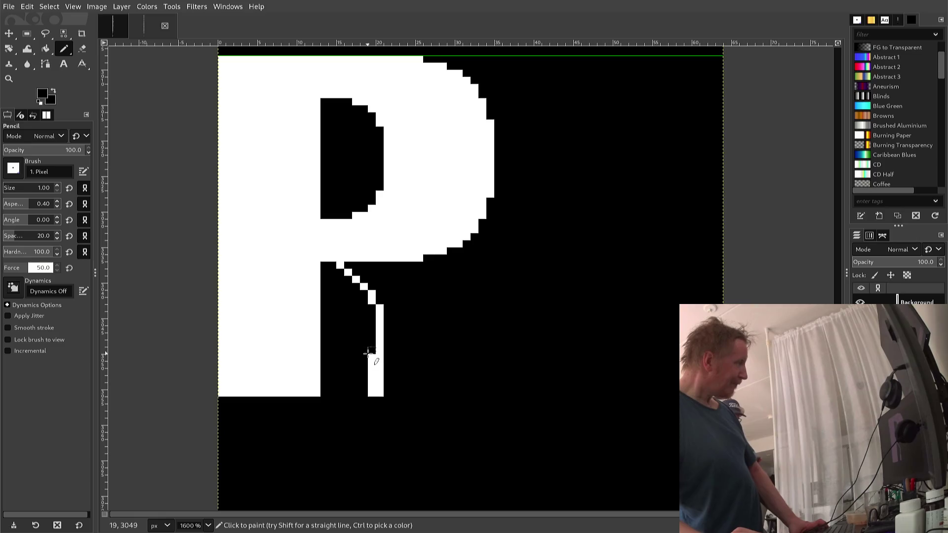
shift+click(372, 364)
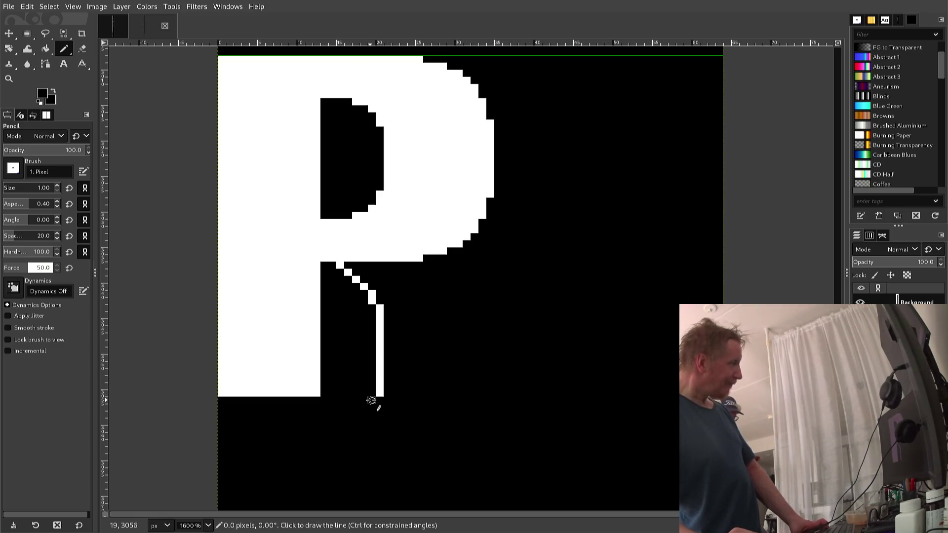
ctrl+click(382, 380)
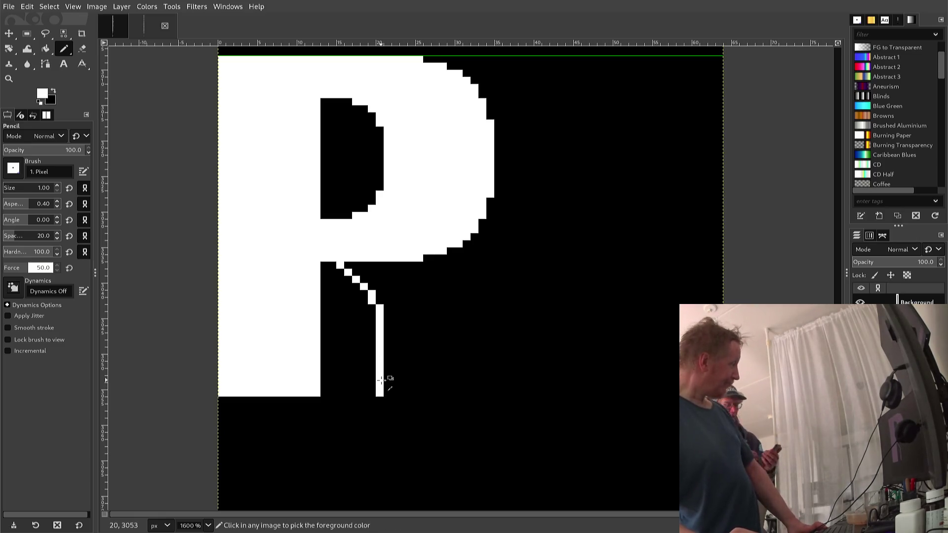
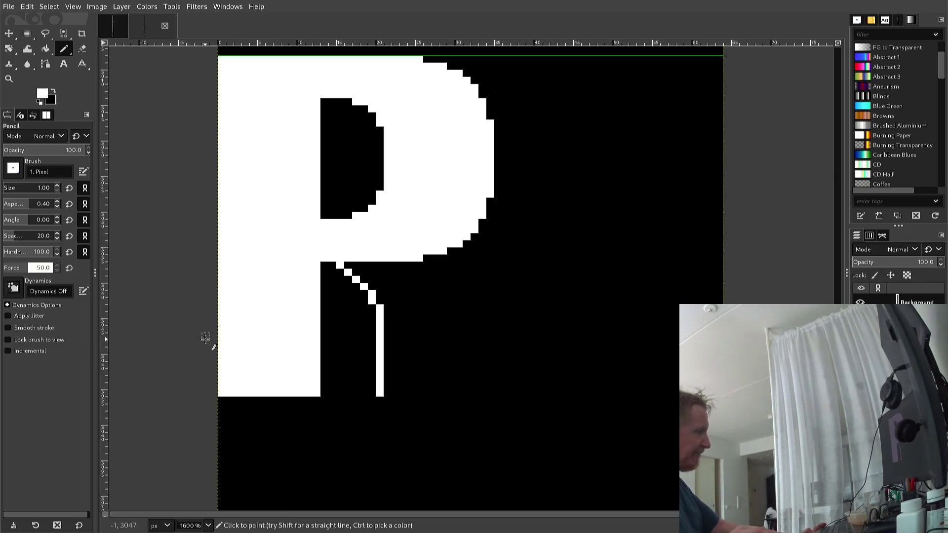
Step: Copy the bottom block of the letter's stem and paste it as a floating selection
key(r)
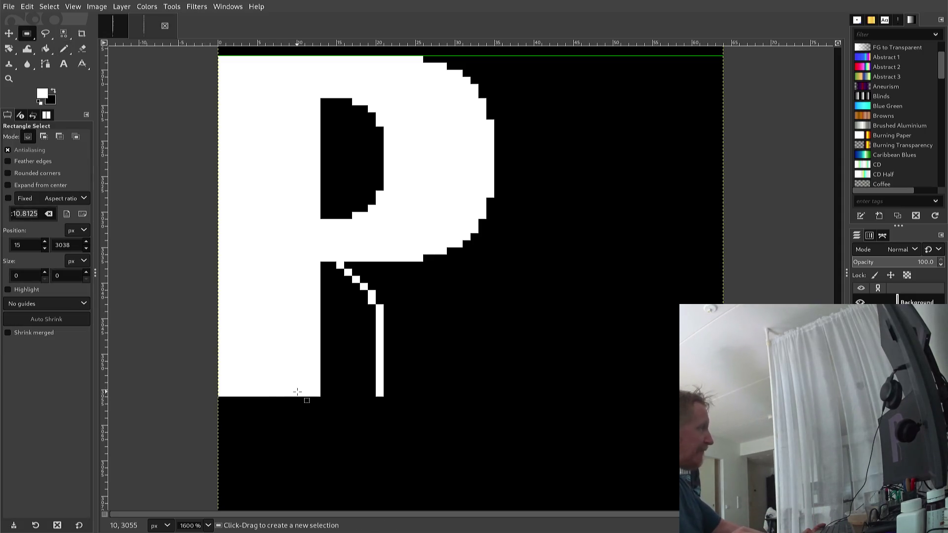
mouse_move(328, 396)
mouse_down()
mouse_move(261, 381)
mouse_move(211, 298)
mouse_up()
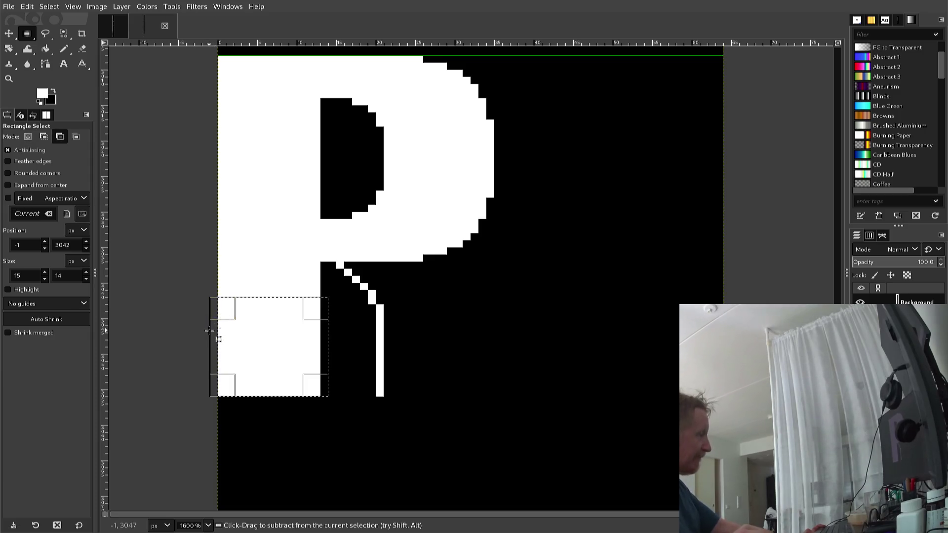
key(ctrl+c)
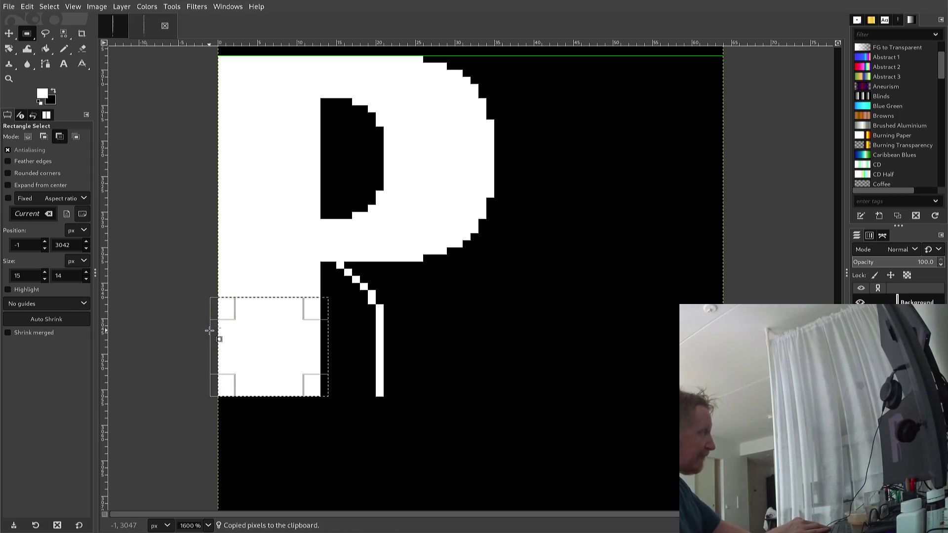
key(ctrl+v)
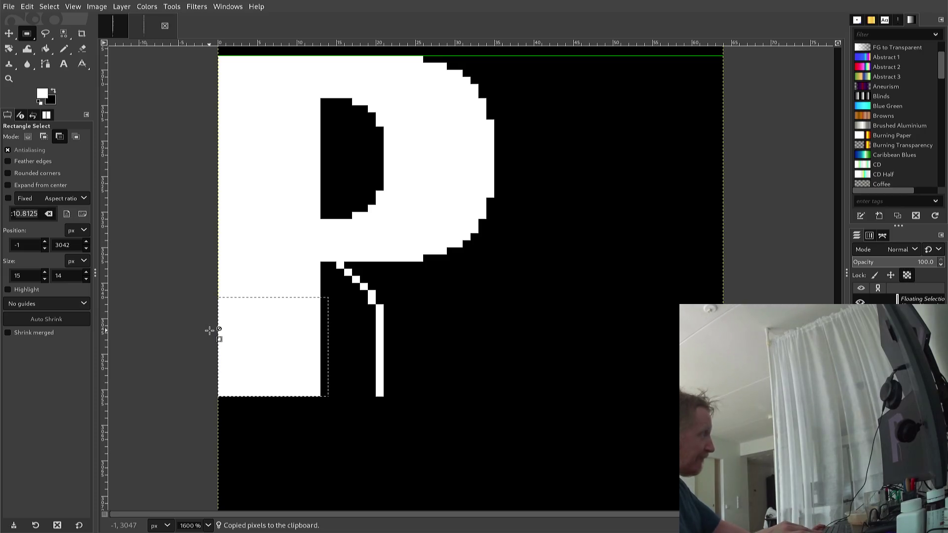
Step: Nudge the pasted white block right of the thin leg, level with the base, and anchor it
key(Right)
key(Right)
key(Right)
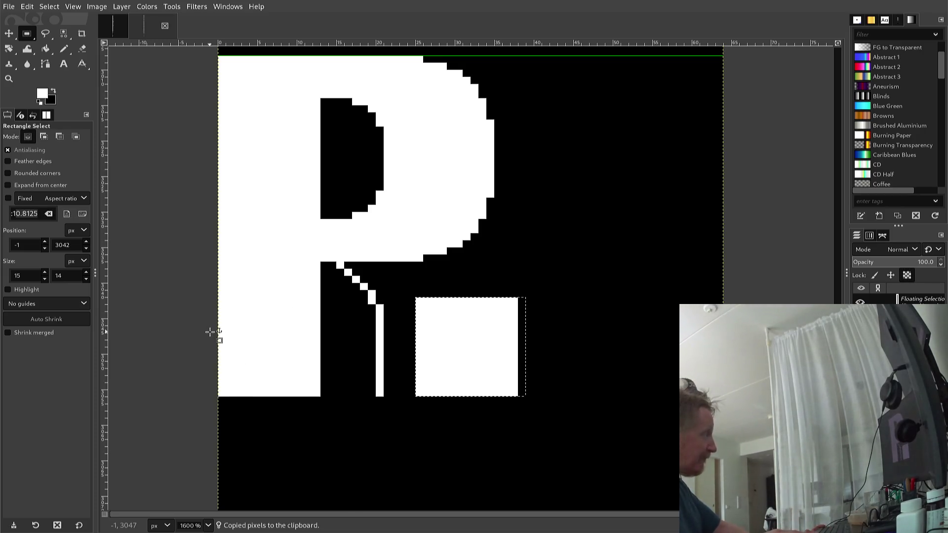
key(Left)
key(Left)
key(Left)
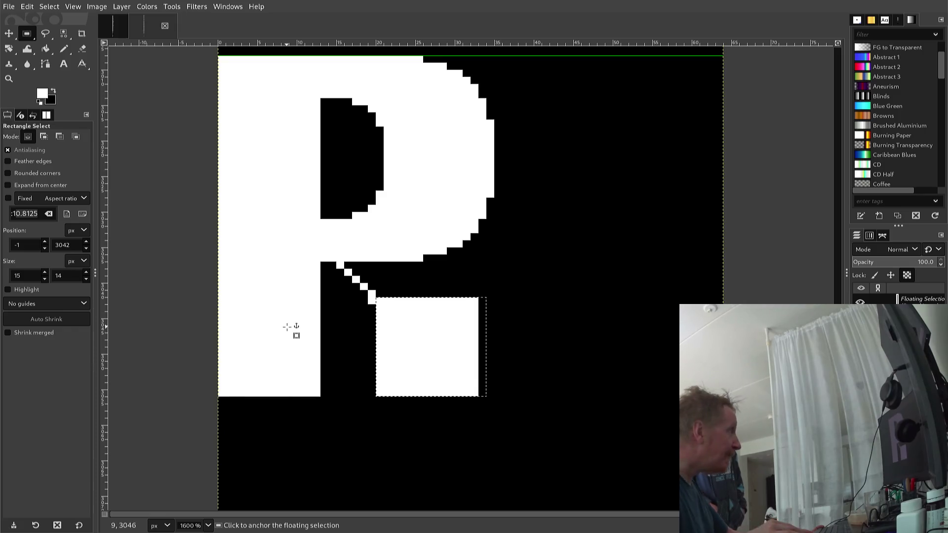
key(Right)
key(Up)
key(Up)
key(Up)
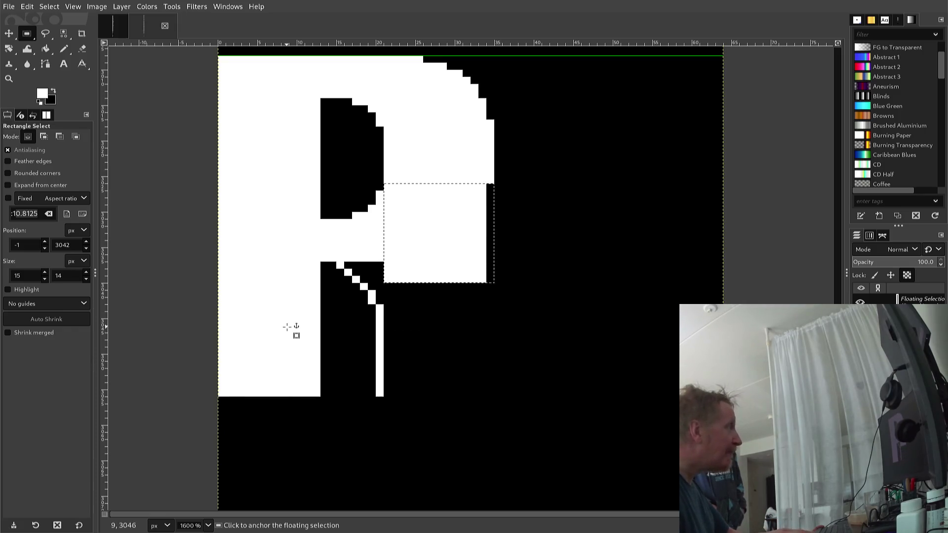
key(Right)
key(Down)
key(Down)
key(Down)
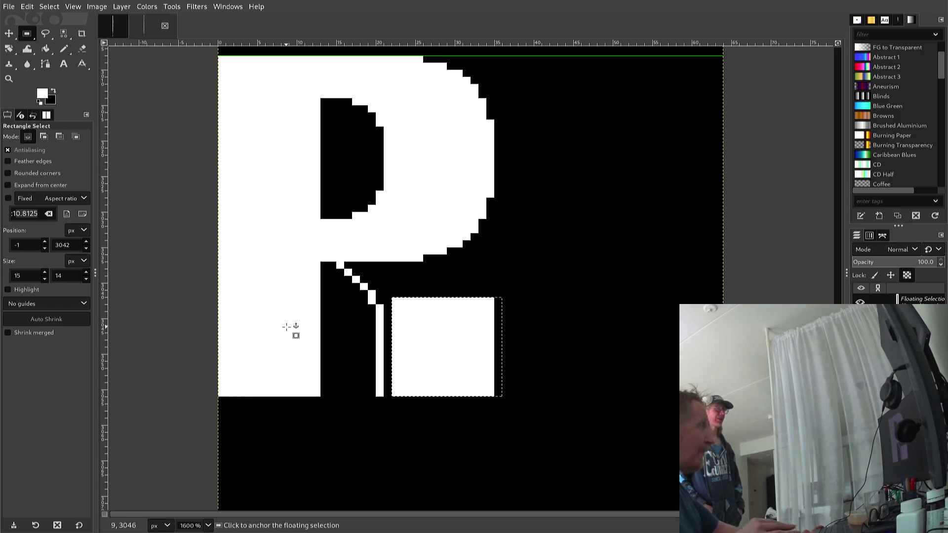
click(290, 320)
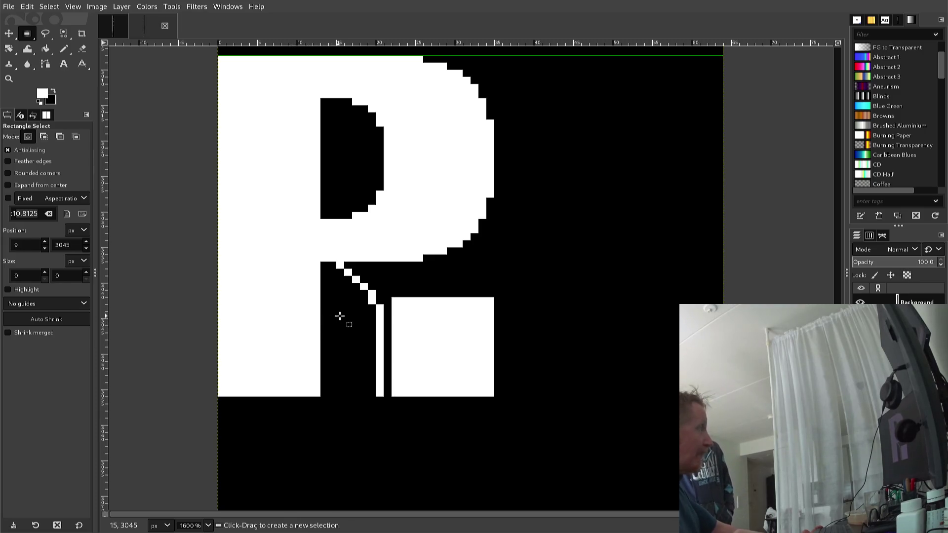
Step: Set up the one-pixel Pencil with black sampled as the painting colour
scroll(386, 304, up, 3)
mouse_move(377, 310)
mouse_down()
mouse_move(392, 298)
mouse_move(383, 270)
mouse_move(395, 275)
mouse_move(387, 275)
mouse_up()
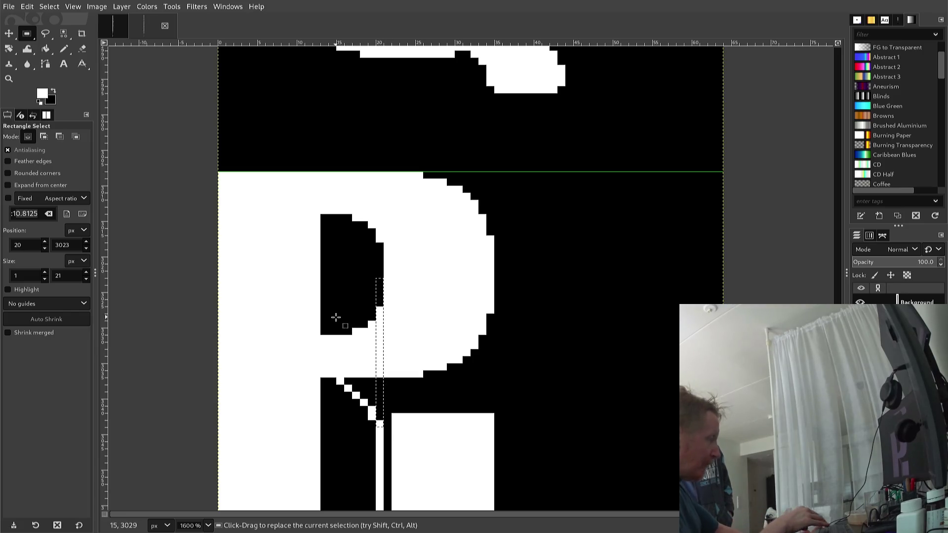
key(n)
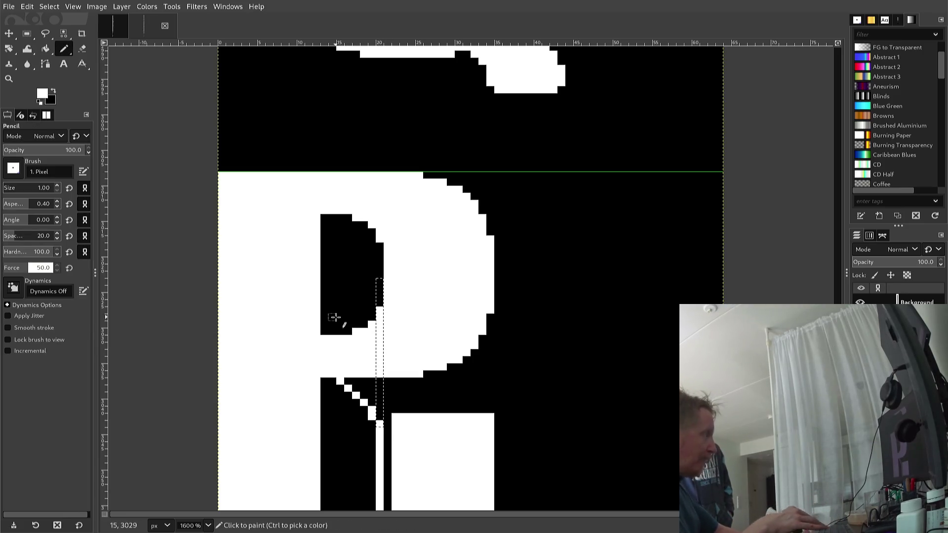
key(r)
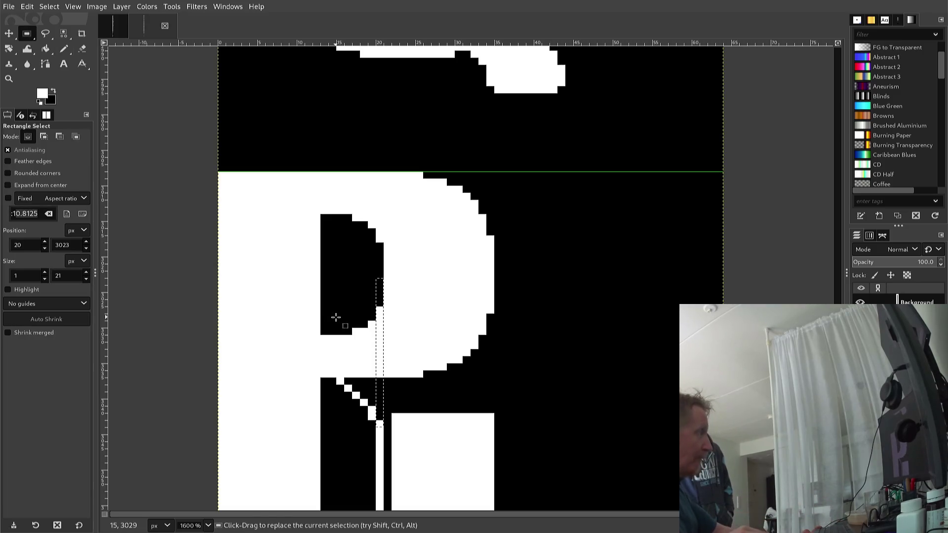
click(330, 312)
key(n)
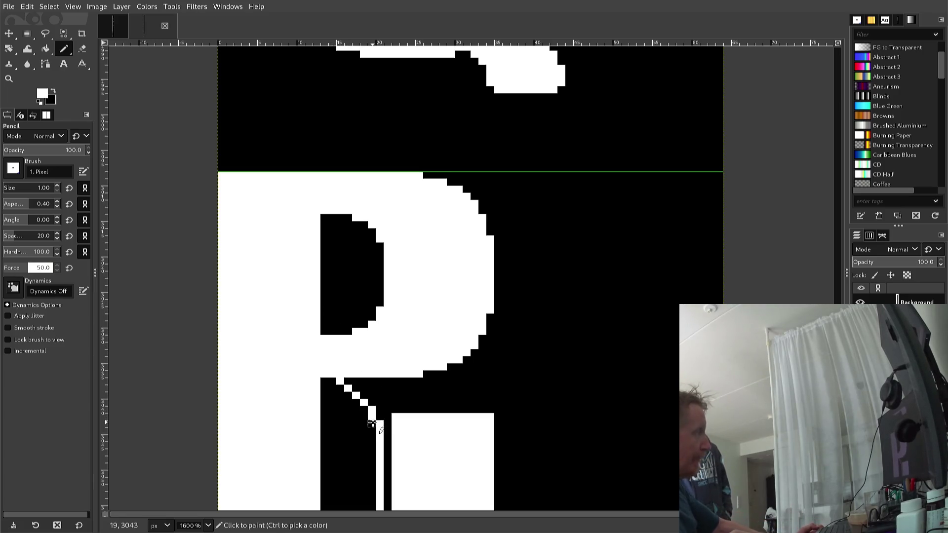
ctrl+click(364, 435)
Step: Paint the thin white vertical stroke under the bowl black, then swap back to white
click(380, 423)
scroll(375, 432, down, 3)
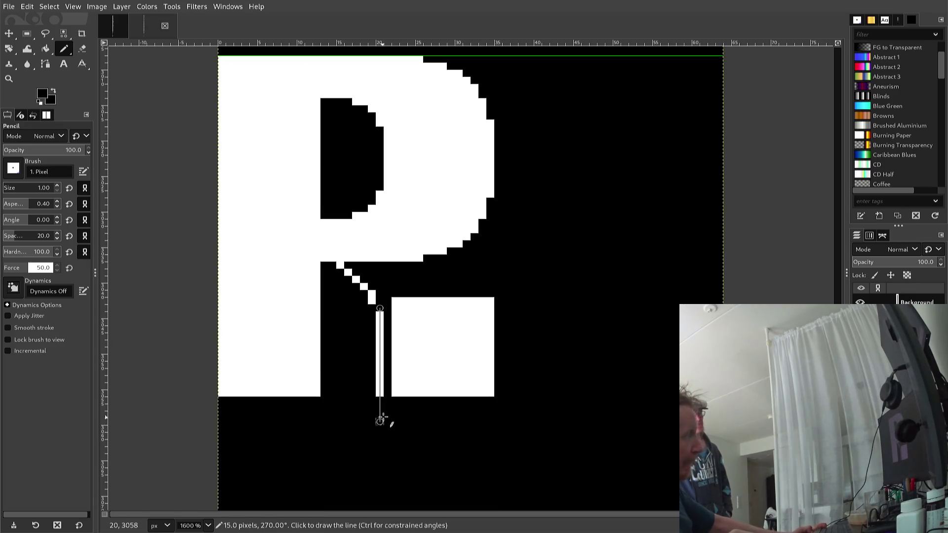
shift+click(380, 358)
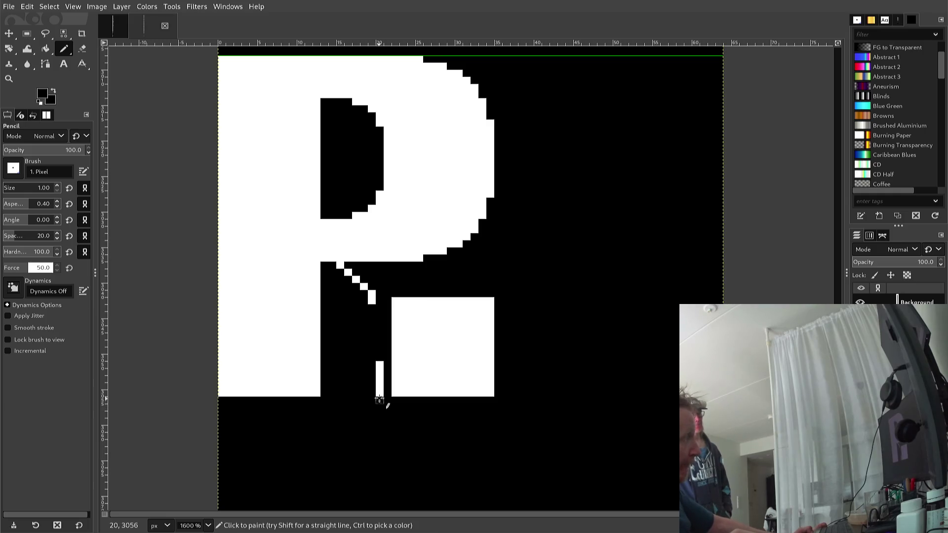
drag(380, 364, 377, 386)
click(380, 394)
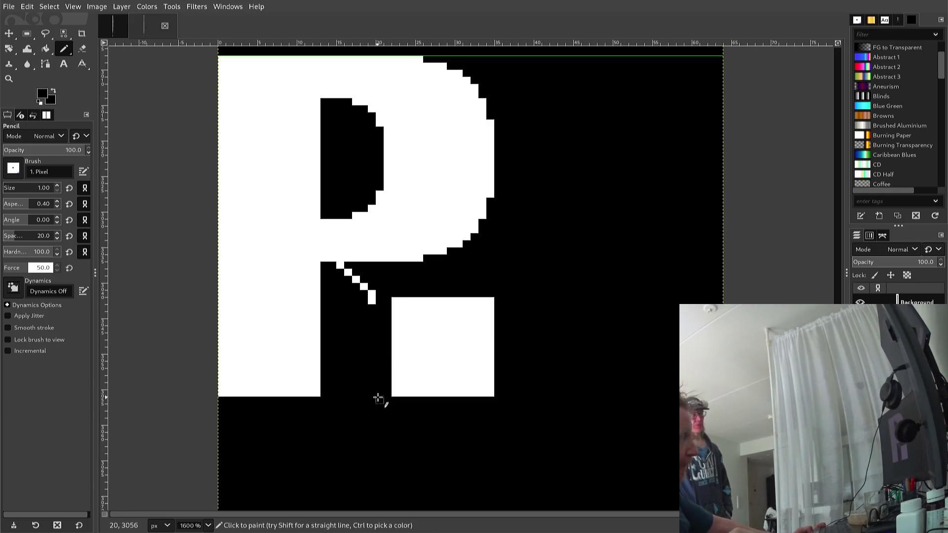
scroll(381, 396, up, 3)
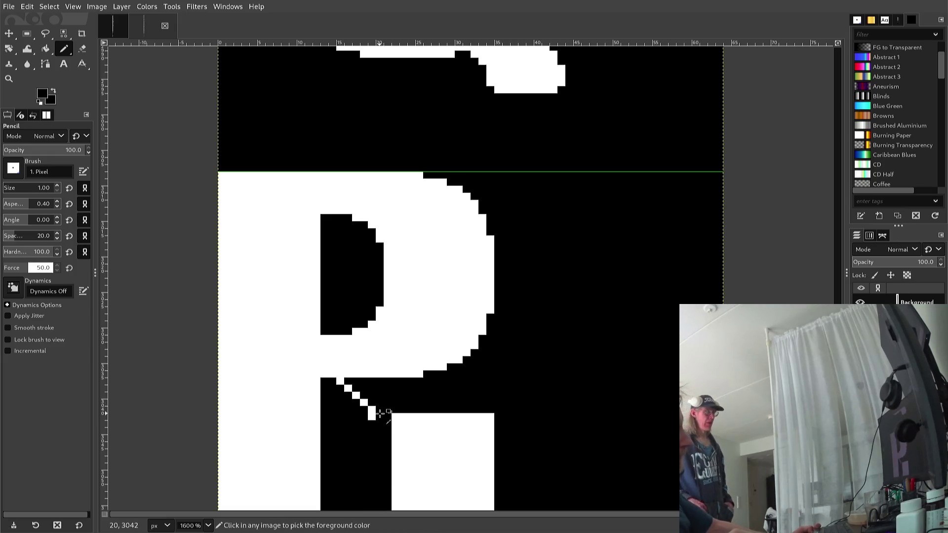
scroll(386, 423, down, 3)
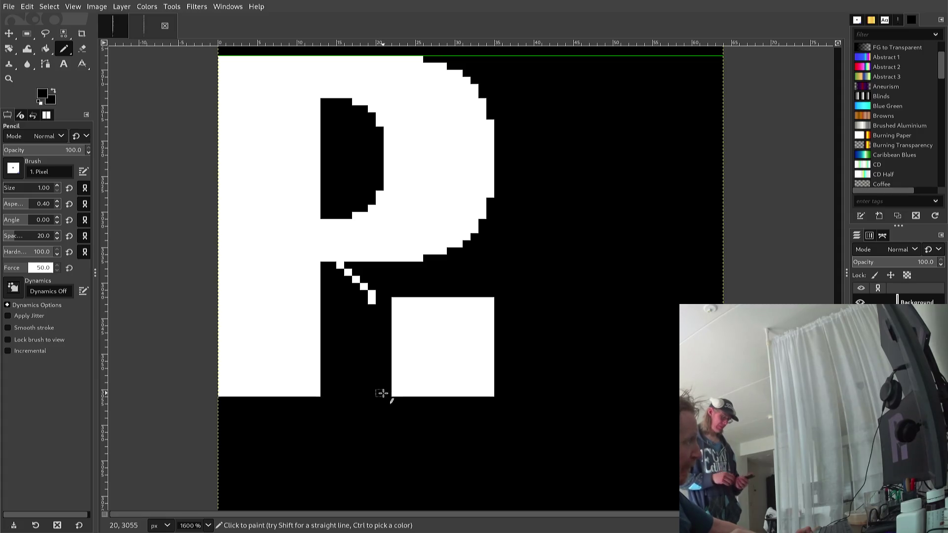
key(x)
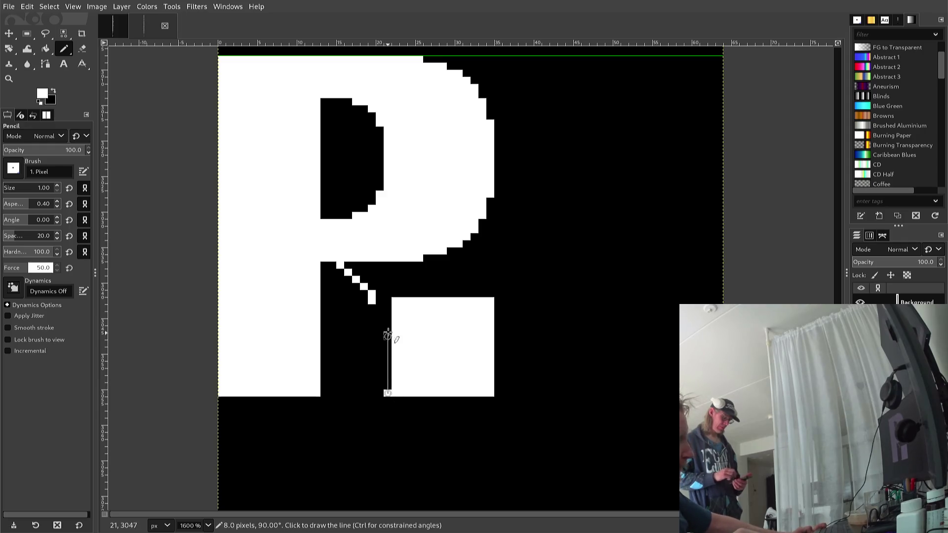
Step: Add white pixels along the square's left edge and fill gaps down the diagonal
shift+click(388, 307)
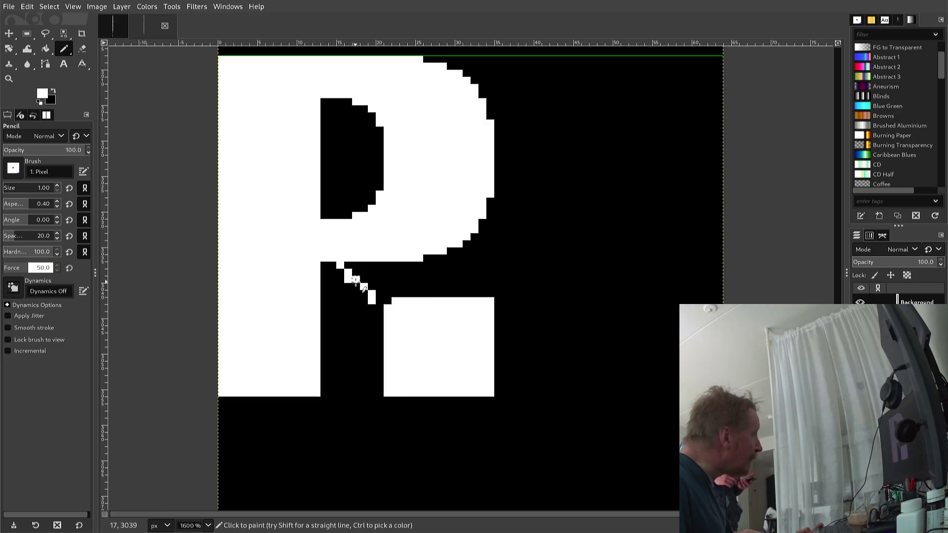
click(357, 284)
click(358, 287)
click(356, 294)
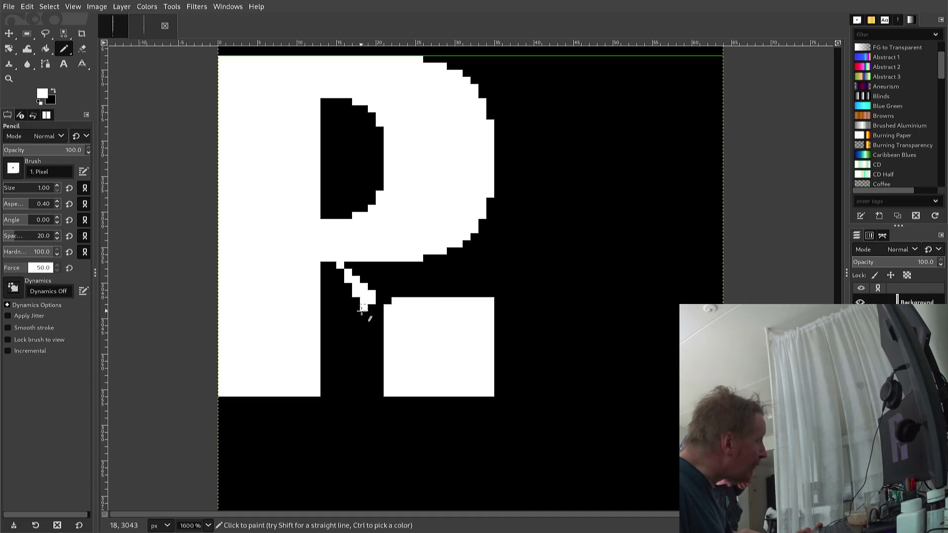
click(365, 312)
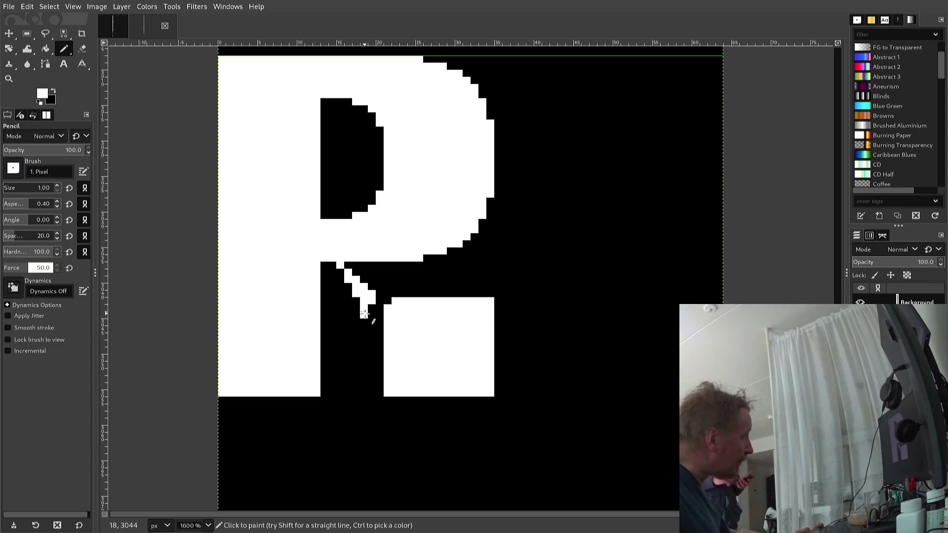
Step: Blacken the diagonal's bottom pixel, then extend the leg with four more white pixels
ctrl+click(357, 326)
click(364, 316)
ctrl+click(368, 303)
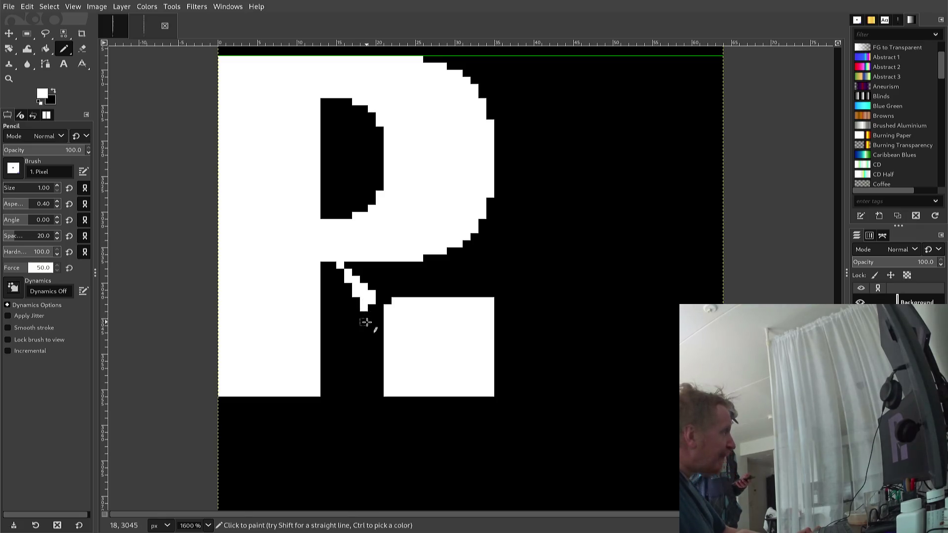
click(372, 319)
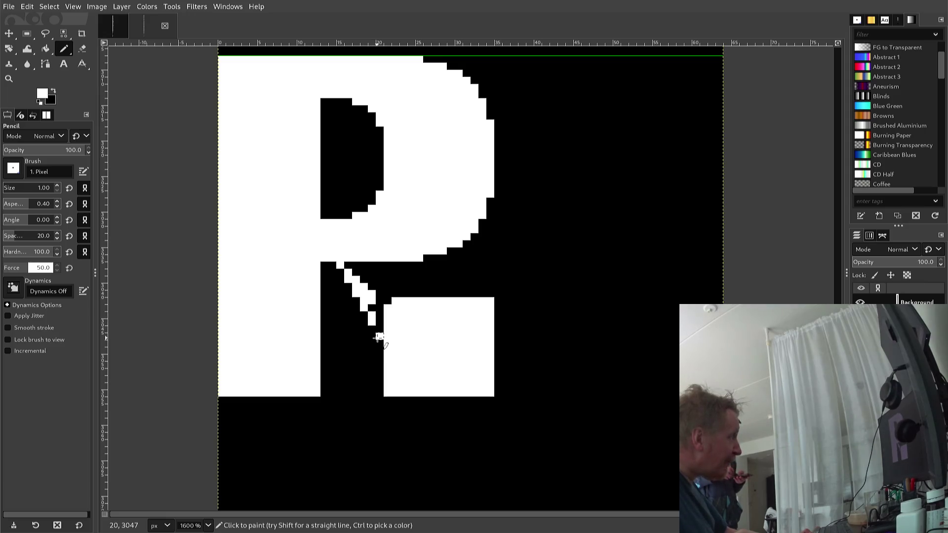
click(379, 331)
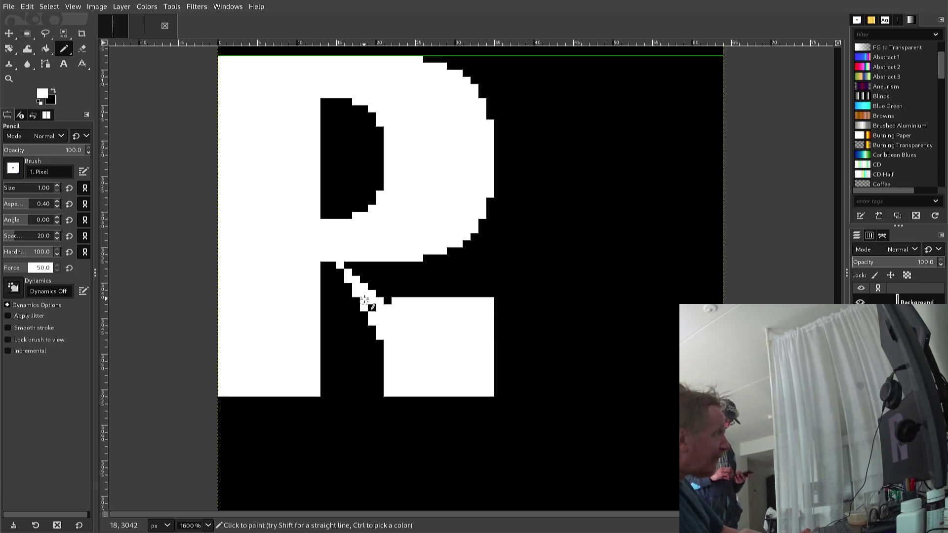
click(380, 294)
click(388, 294)
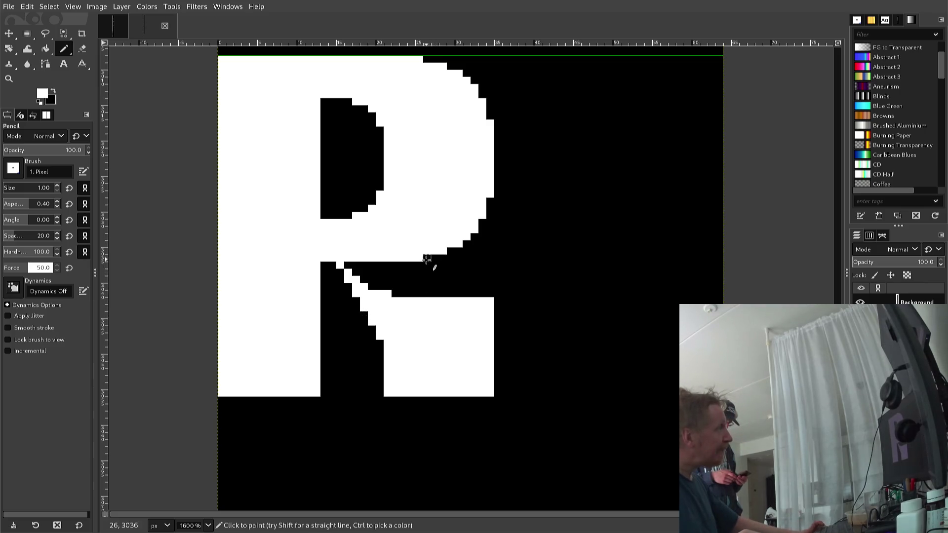
Step: Pencil white pixels along the bowl's bottom edge and down its right side into the leg
drag(421, 264, 440, 266)
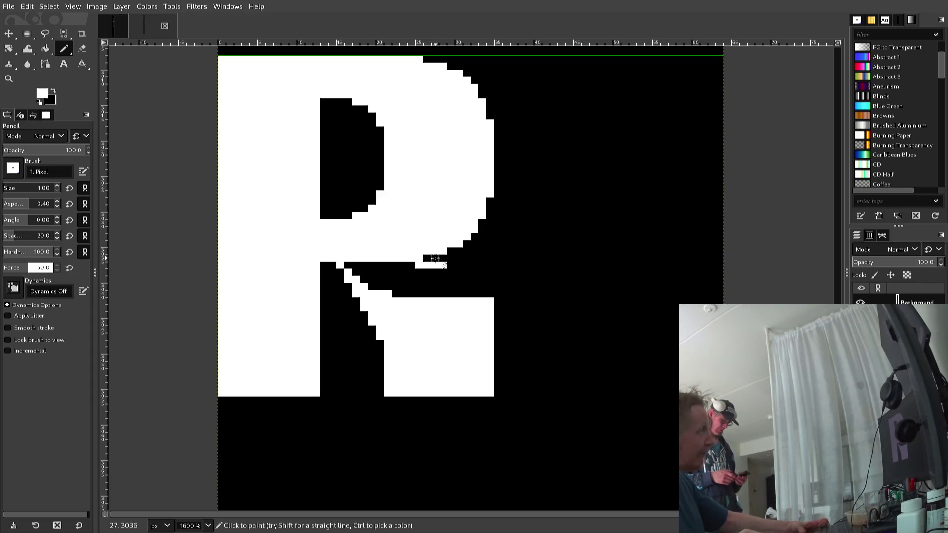
click(427, 258)
click(450, 258)
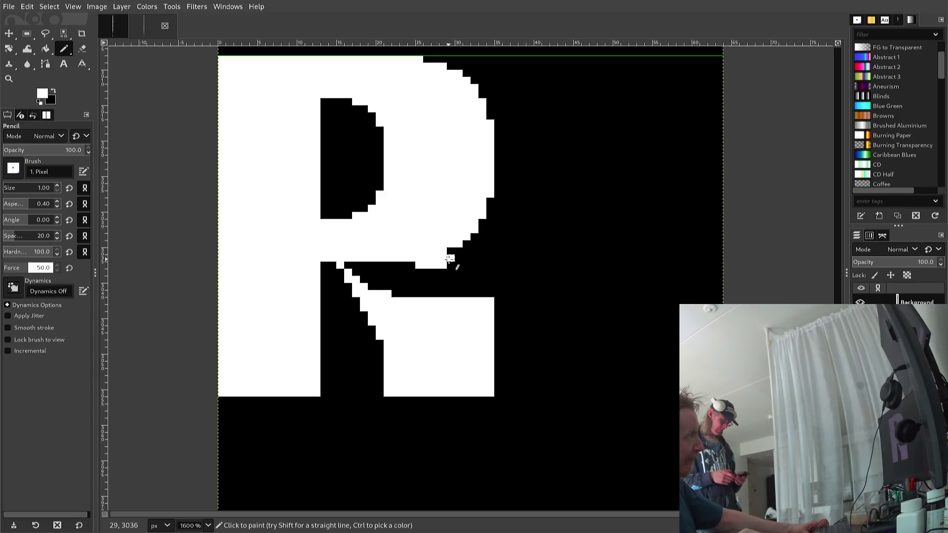
click(450, 258)
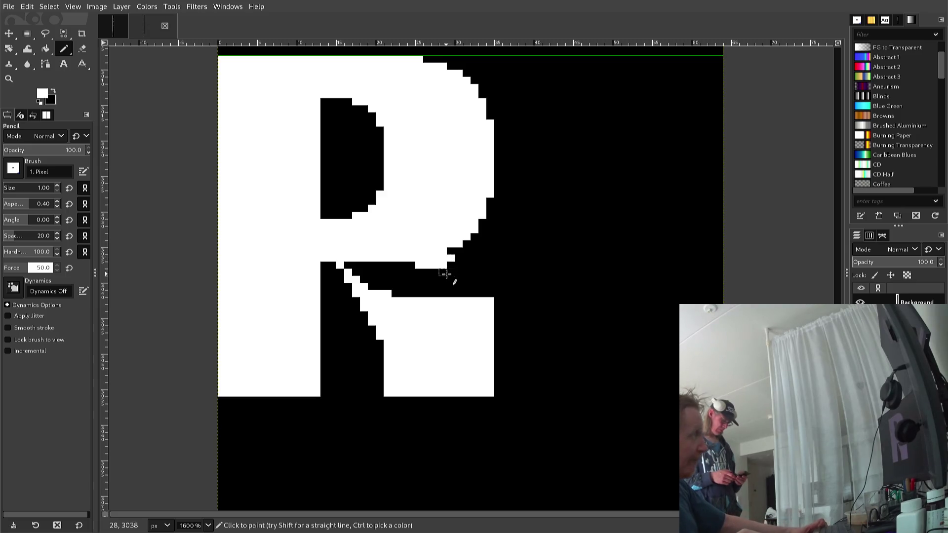
click(459, 258)
click(467, 265)
click(475, 273)
click(475, 281)
click(476, 291)
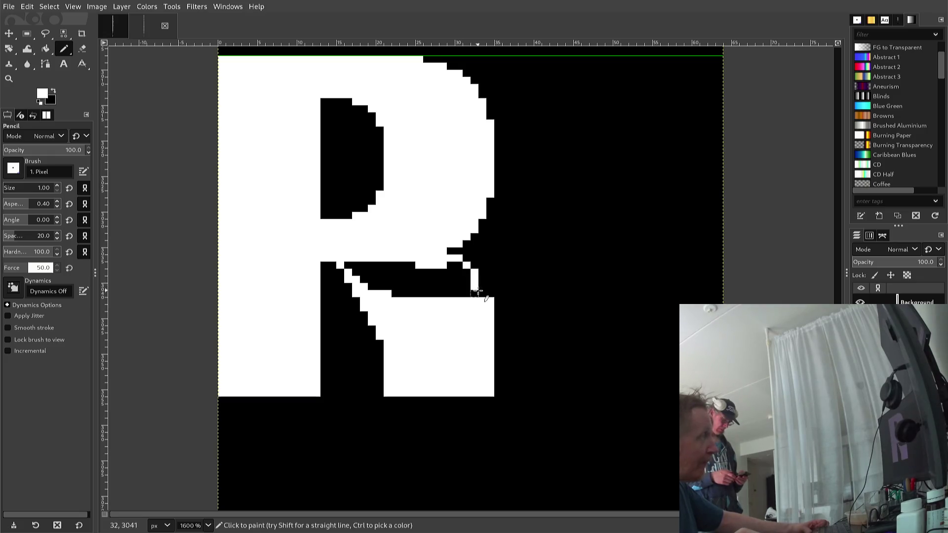
click(482, 291)
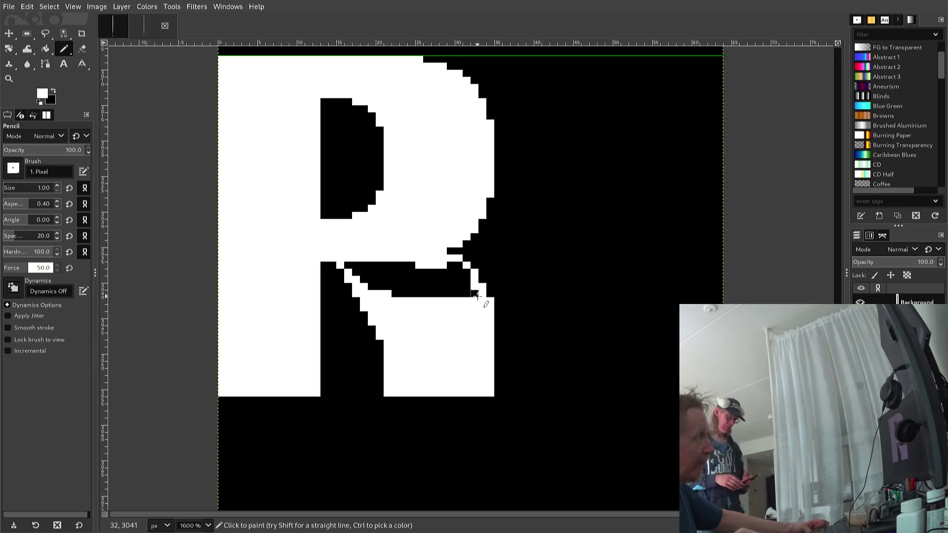
Step: Bucket-fill the black gap inside the R's leg with white
ctrl+click(489, 293)
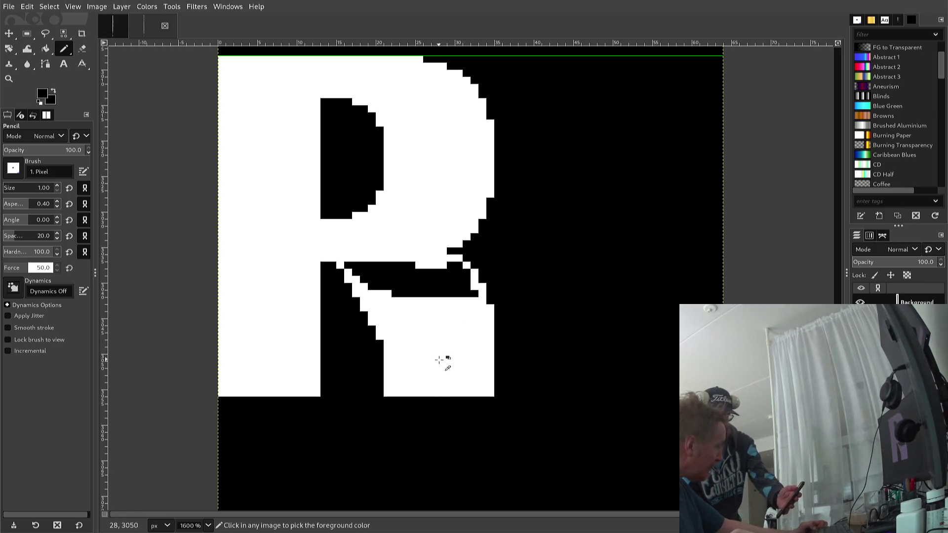
ctrl+click(414, 363)
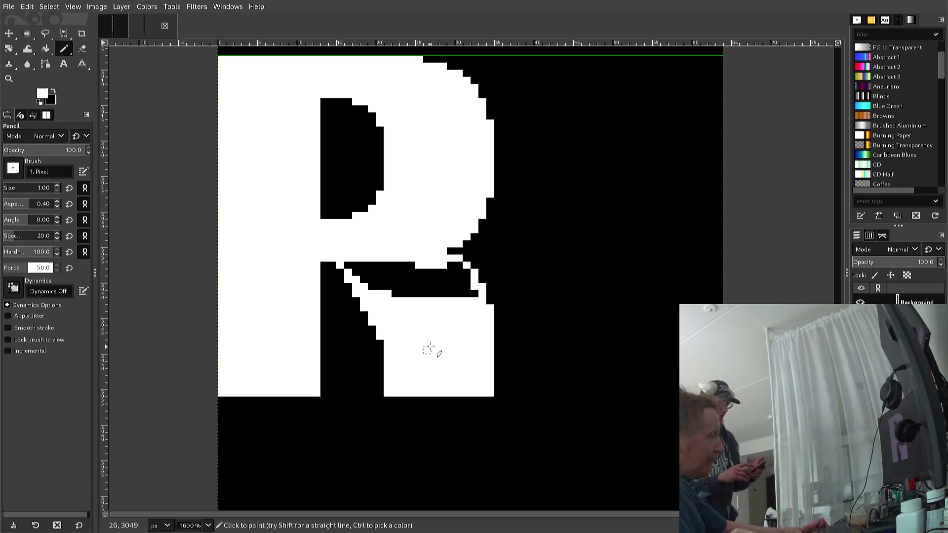
key(shift+b)
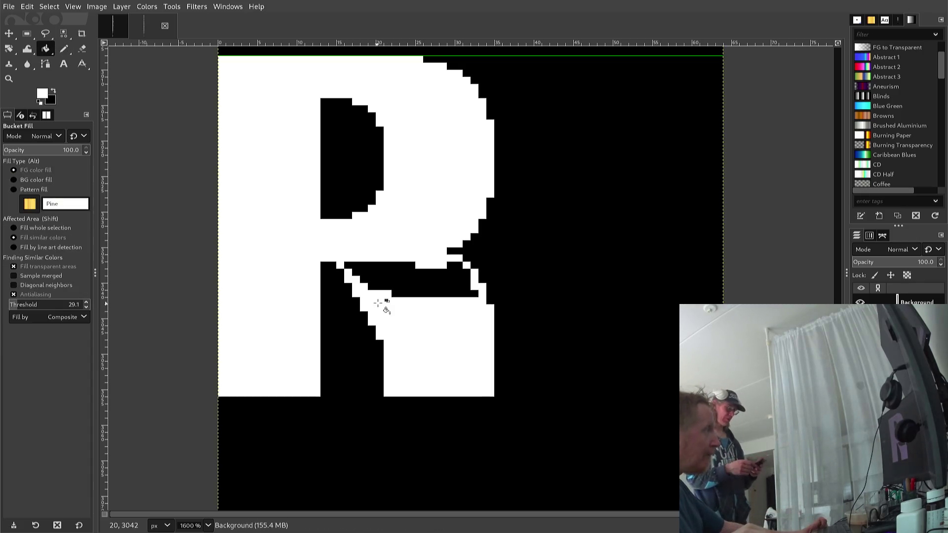
click(385, 285)
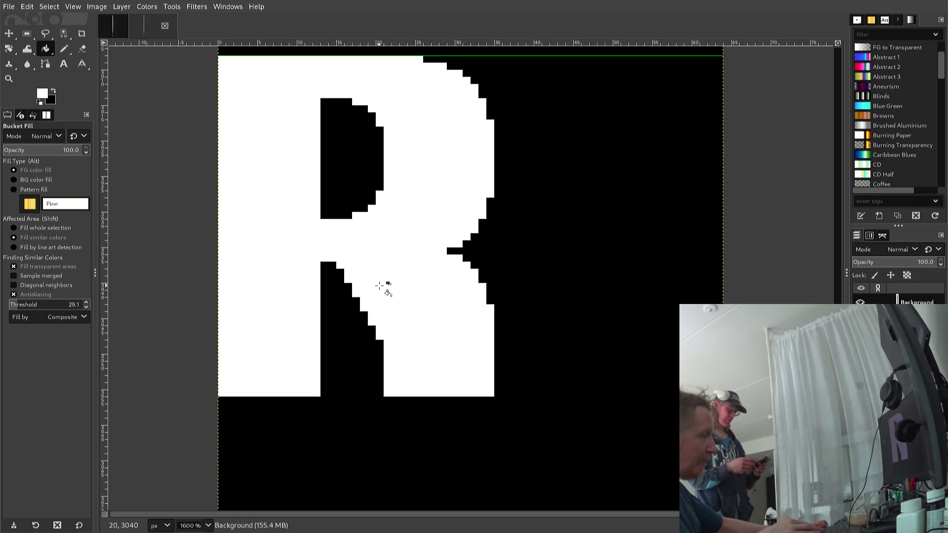
key(n)
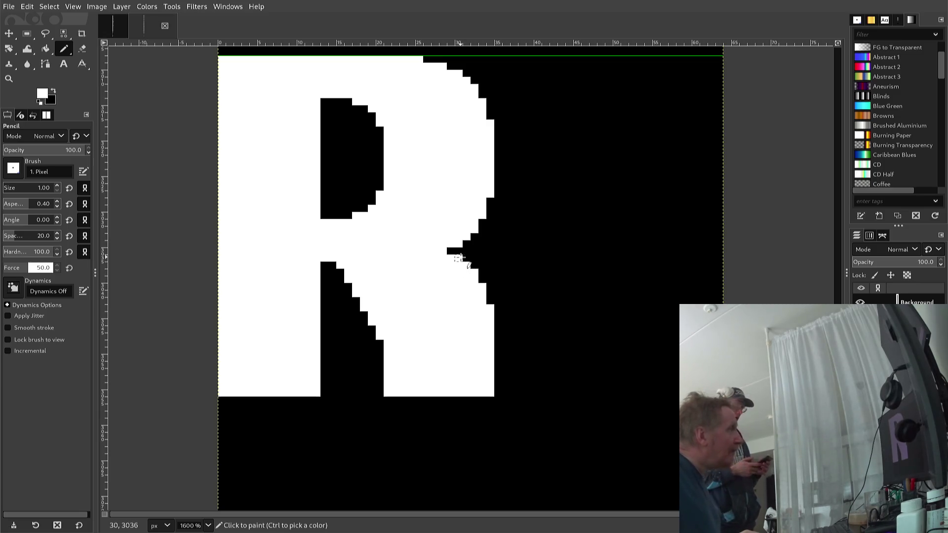
Step: Blacken pixels along the R's right-side notch and right edge into clean steps
click(460, 258)
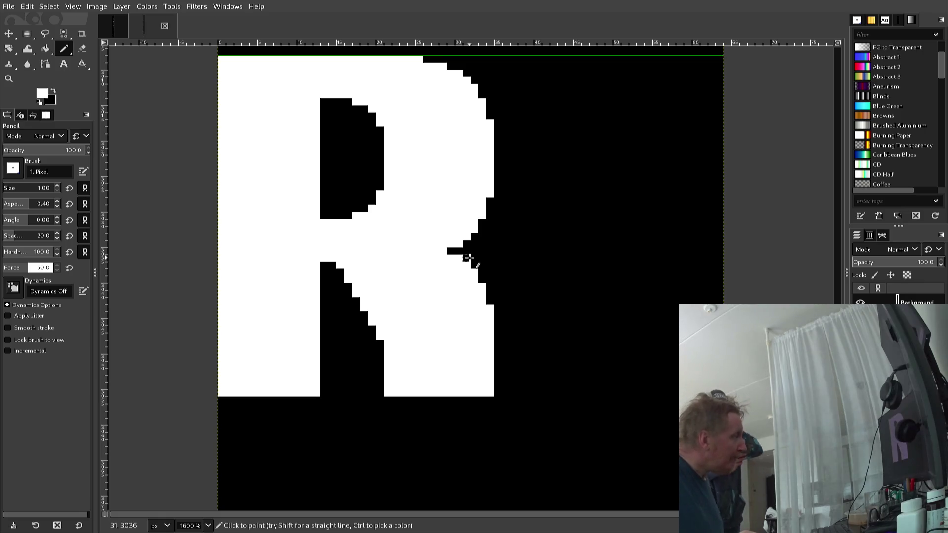
ctrl+click(479, 254)
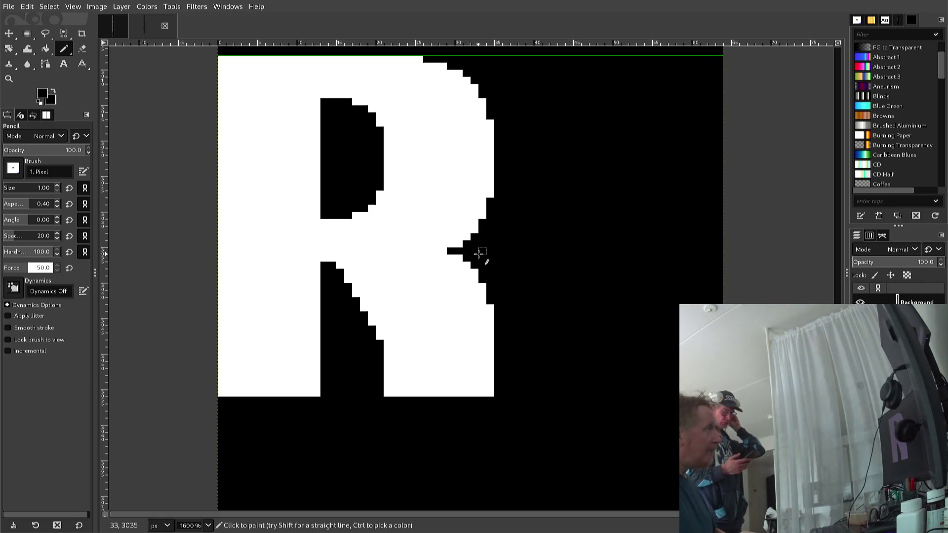
click(458, 258)
click(459, 244)
click(467, 237)
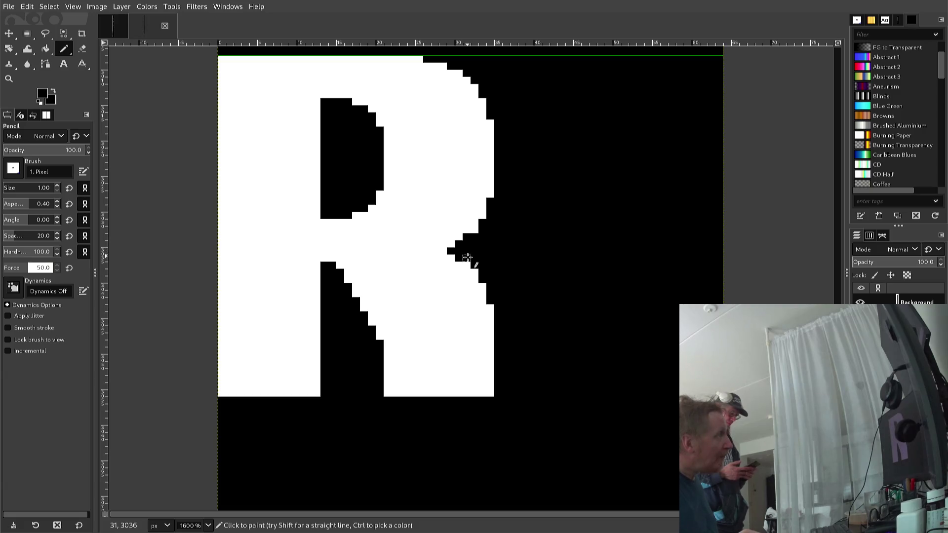
click(477, 230)
click(475, 271)
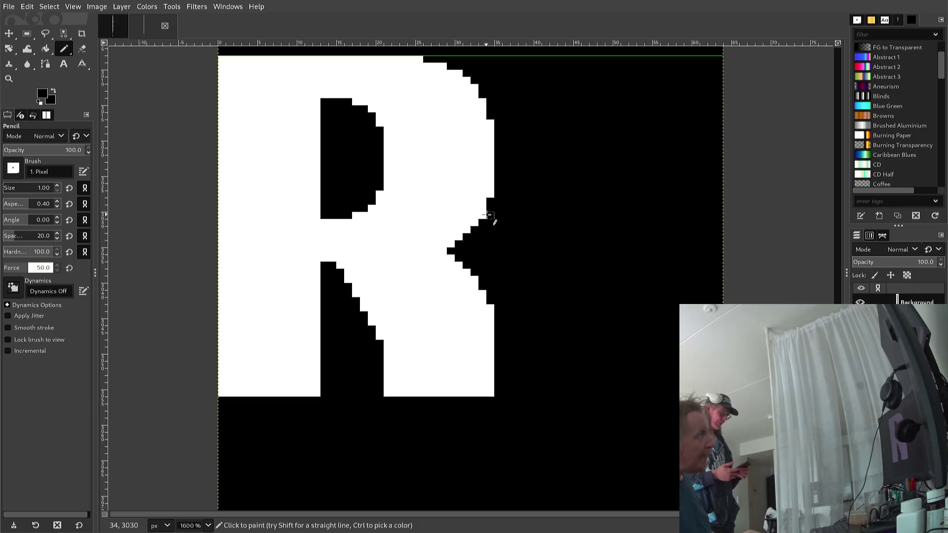
click(493, 197)
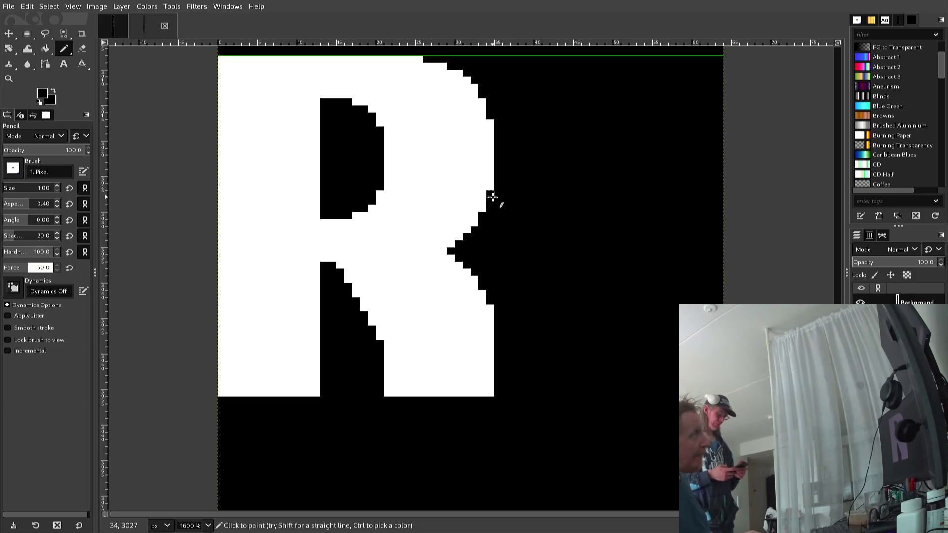
click(492, 309)
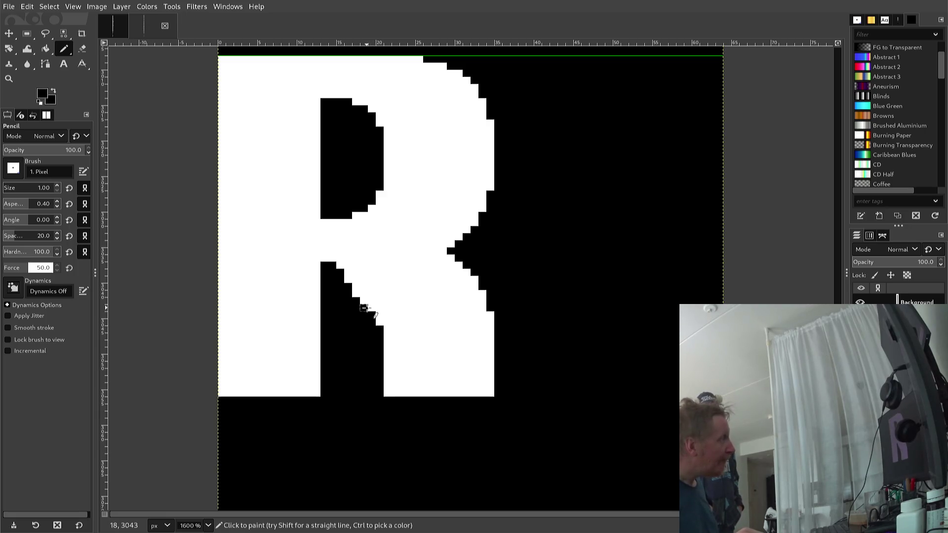
Step: Blacken three pixels along the inner diagonal stair-step edge, then sample white again
click(364, 294)
click(356, 286)
click(349, 279)
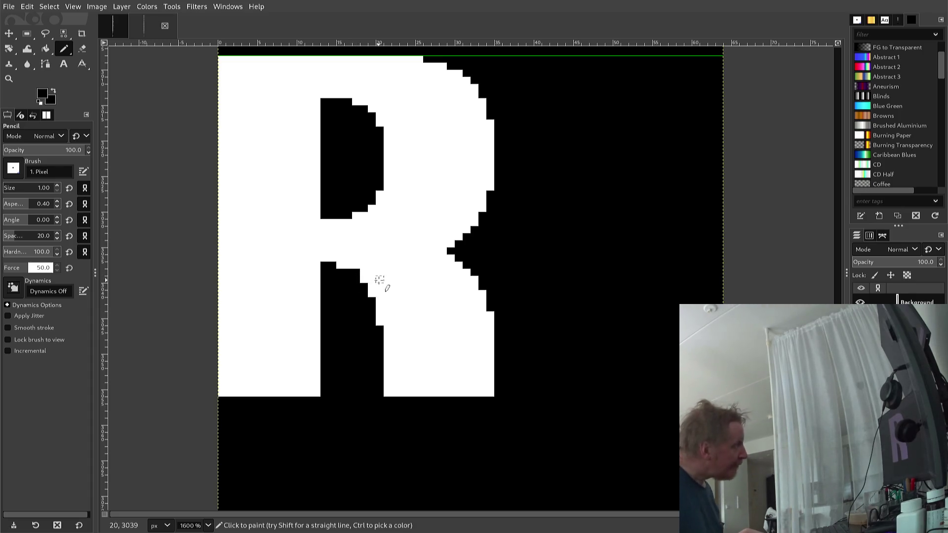
ctrl+click(379, 277)
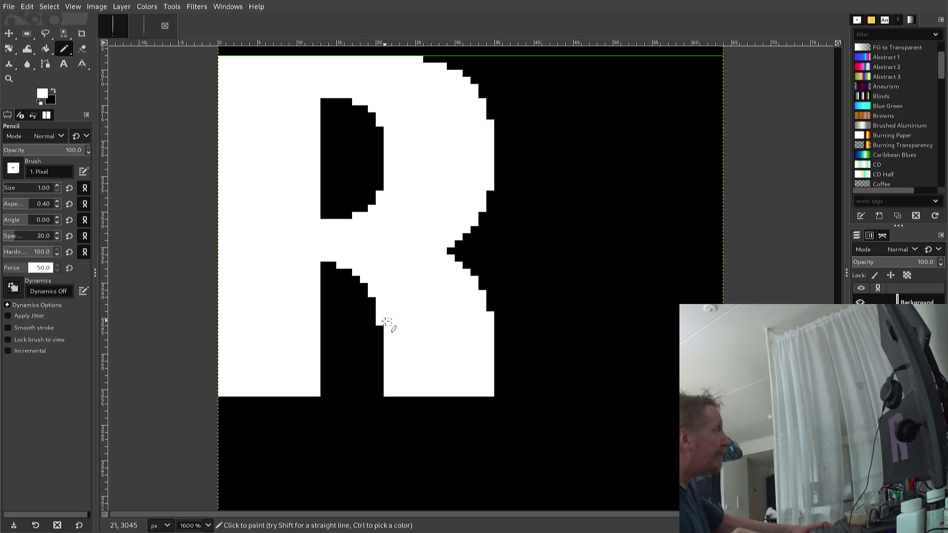
key(ctrl)
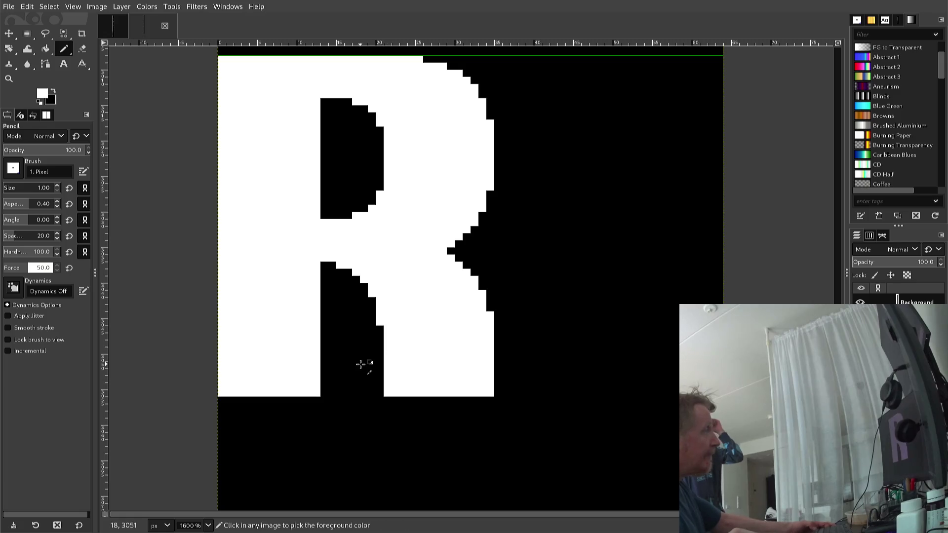
Step: Turn the four bottom corner pixels of the R's stem and leg black
ctrl+click(360, 364)
click(316, 393)
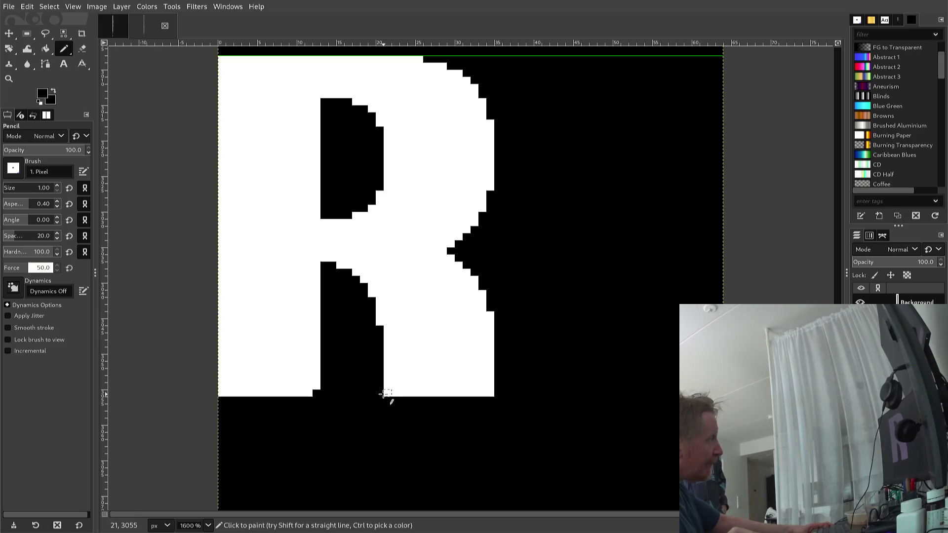
click(388, 393)
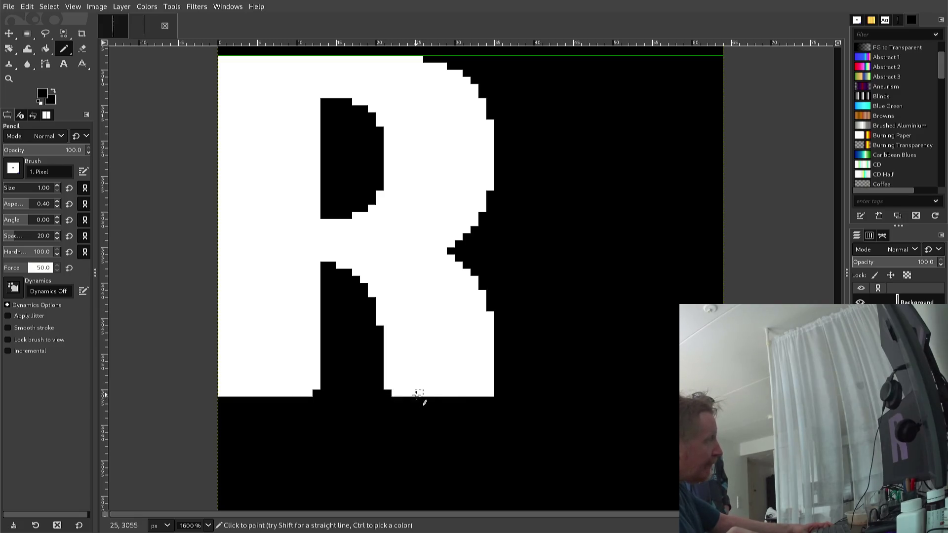
click(490, 393)
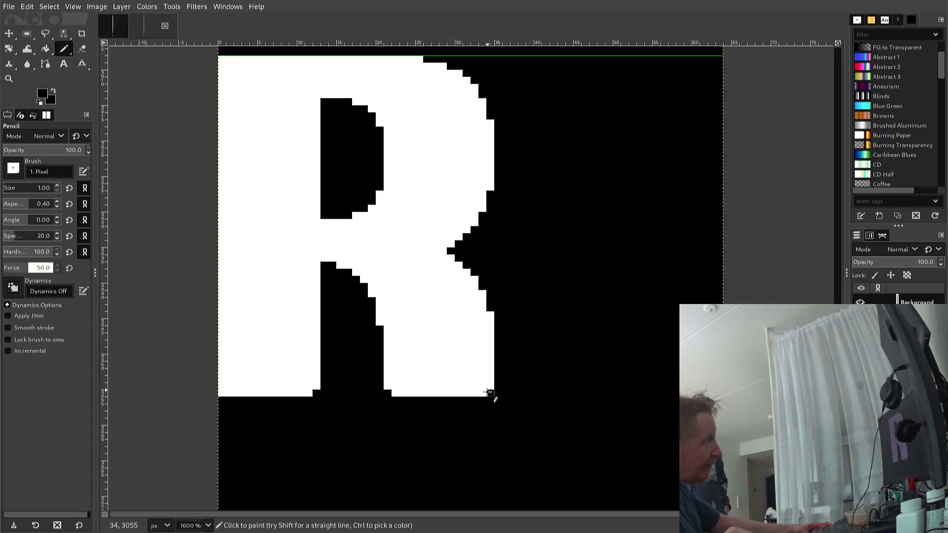
click(221, 392)
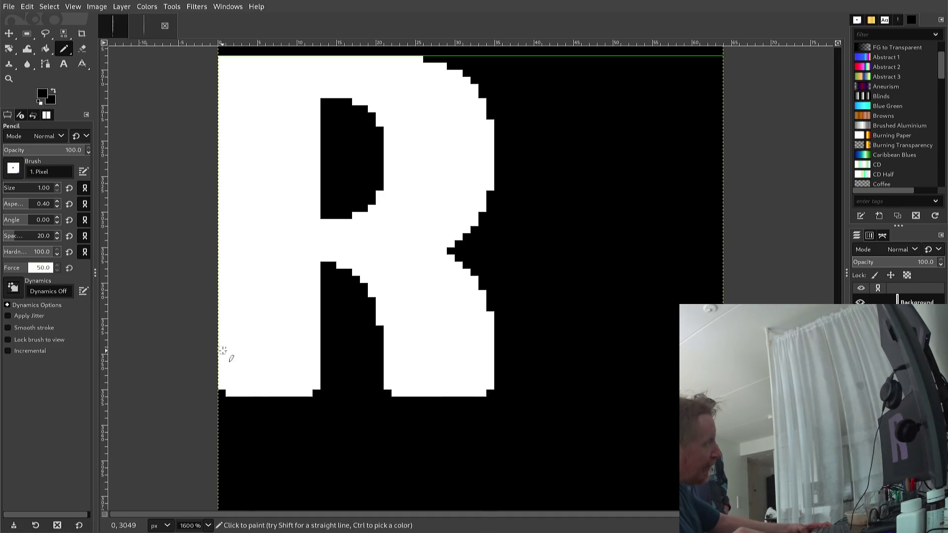
scroll(226, 307, up, 5)
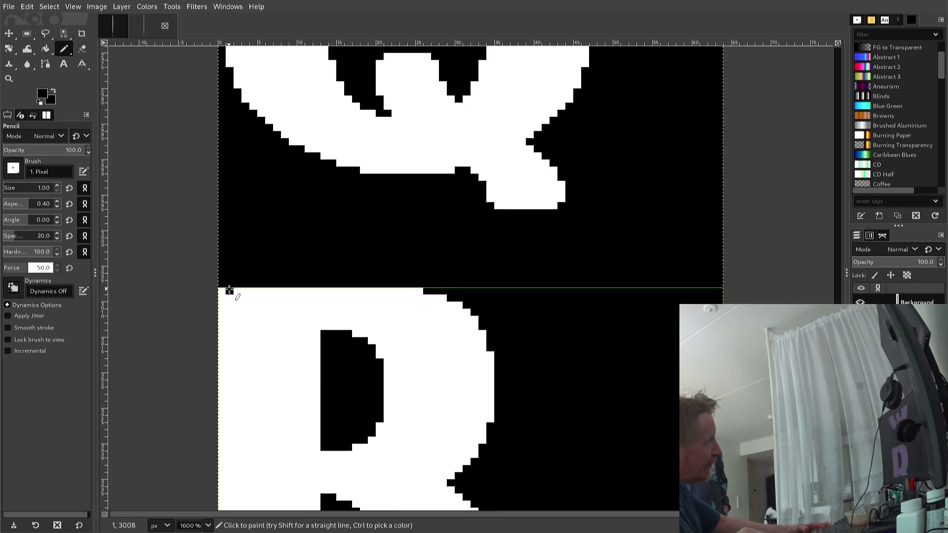
Step: Blacken the single stray white pixel at the R's top-left corner, keeping black selected
click(228, 291)
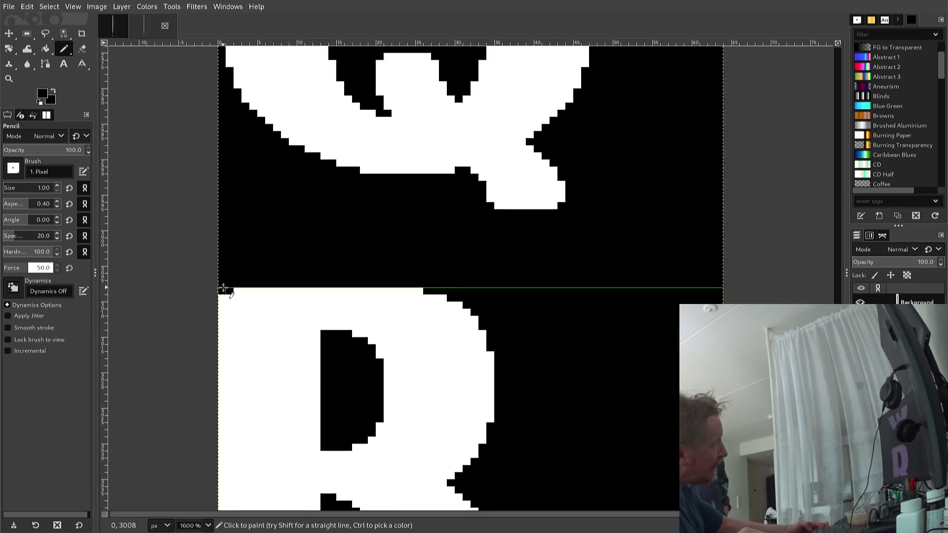
ctrl+click(230, 299)
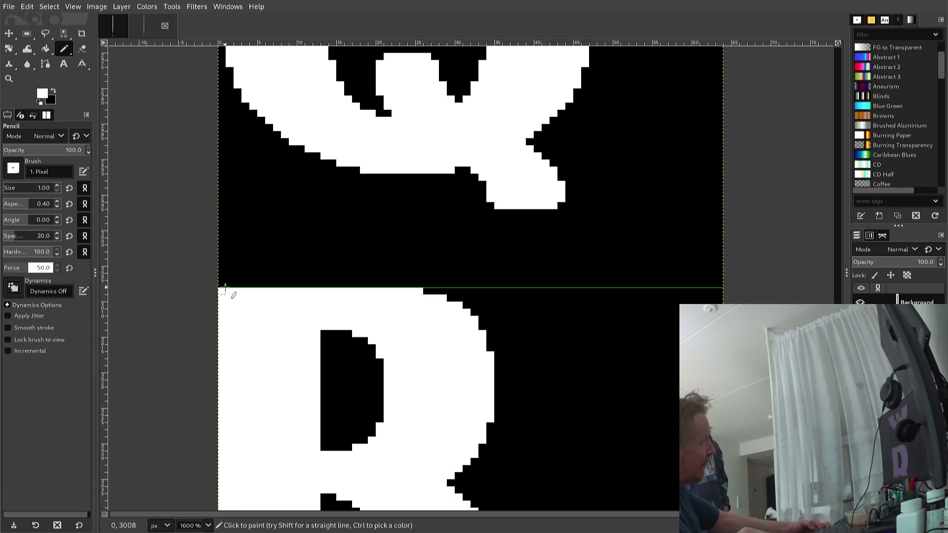
ctrl+click(226, 281)
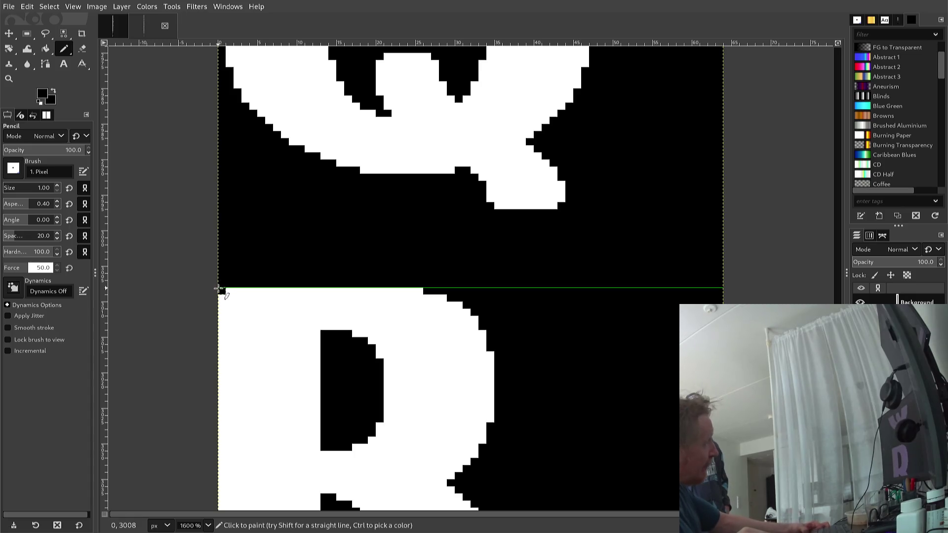
scroll(228, 290, down, 5)
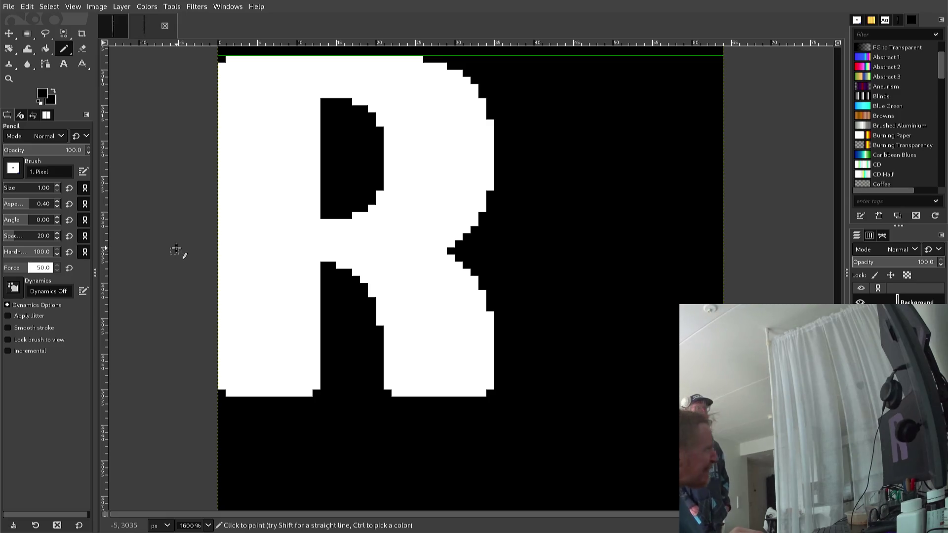
scroll(222, 267, down, 3)
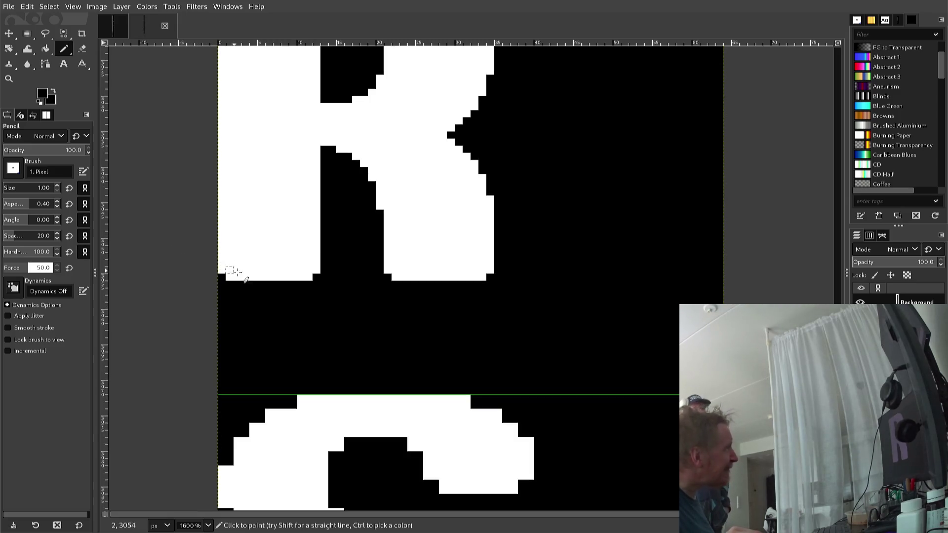
scroll(244, 277, down, 3)
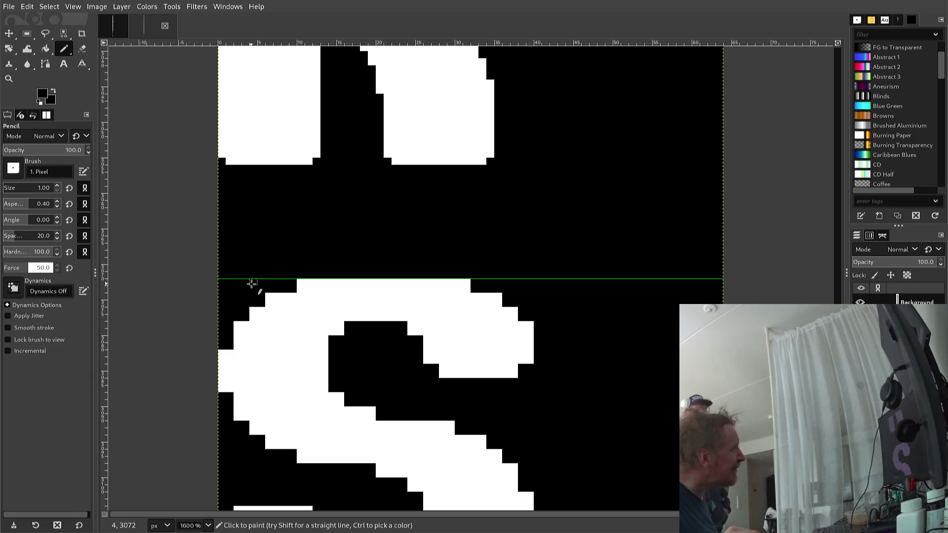
scroll(252, 284, down, 3)
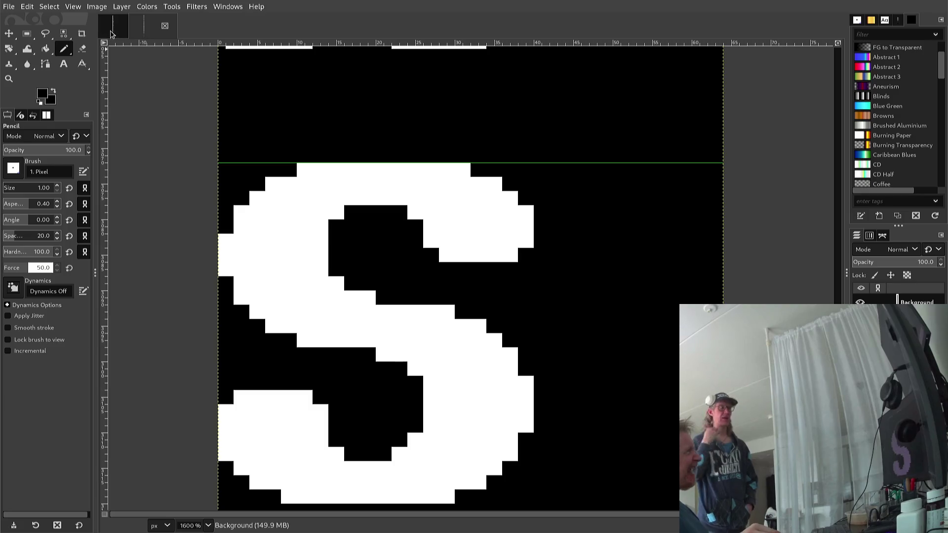
key(ctrl+Tab)
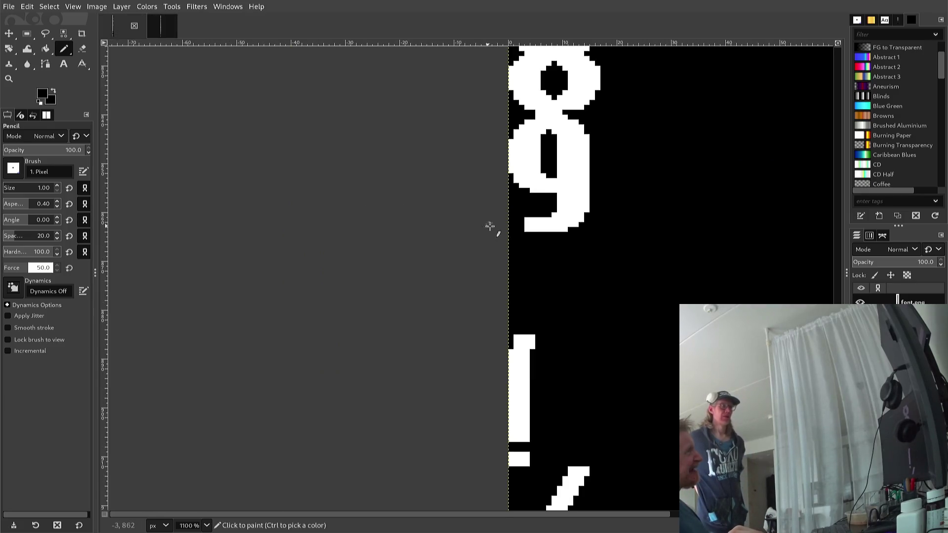
scroll(494, 226, up, 5)
scroll(515, 222, up, 20)
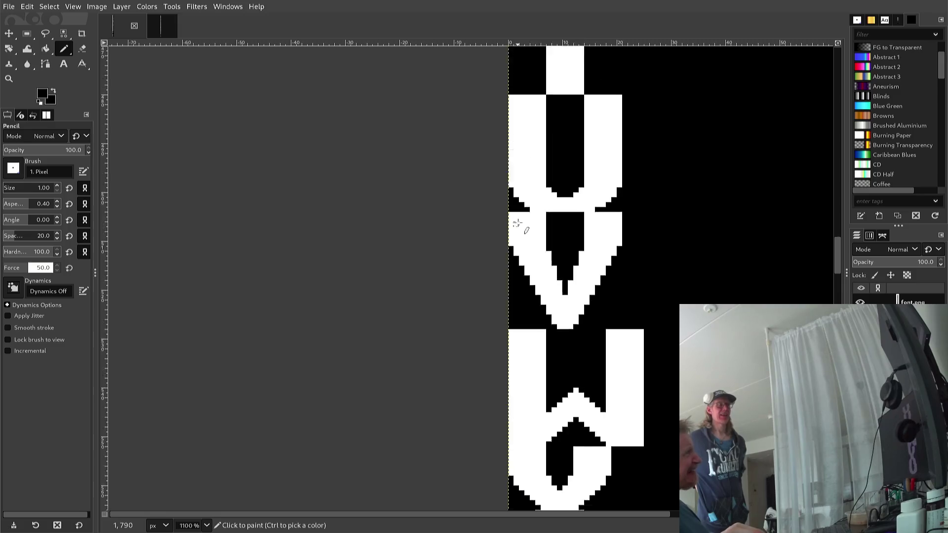
scroll(515, 223, up, 10)
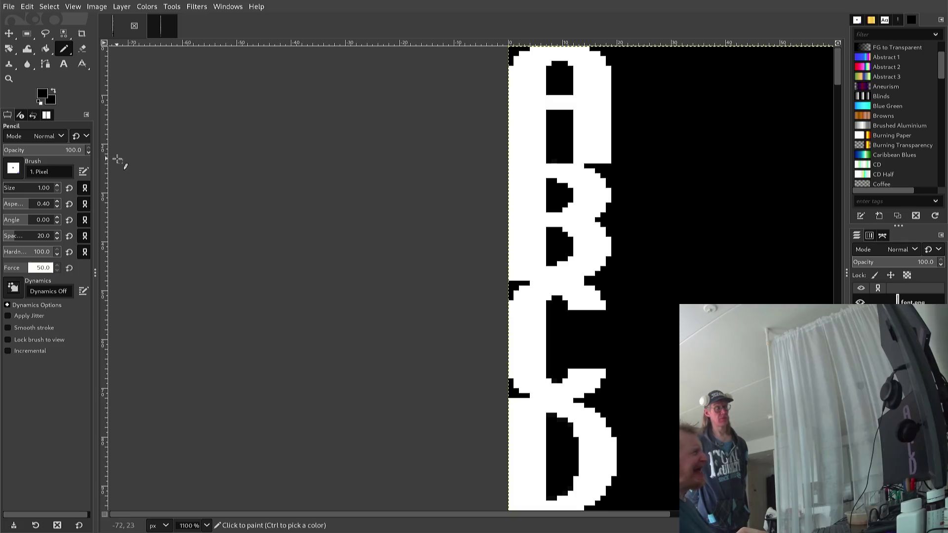
click(162, 25)
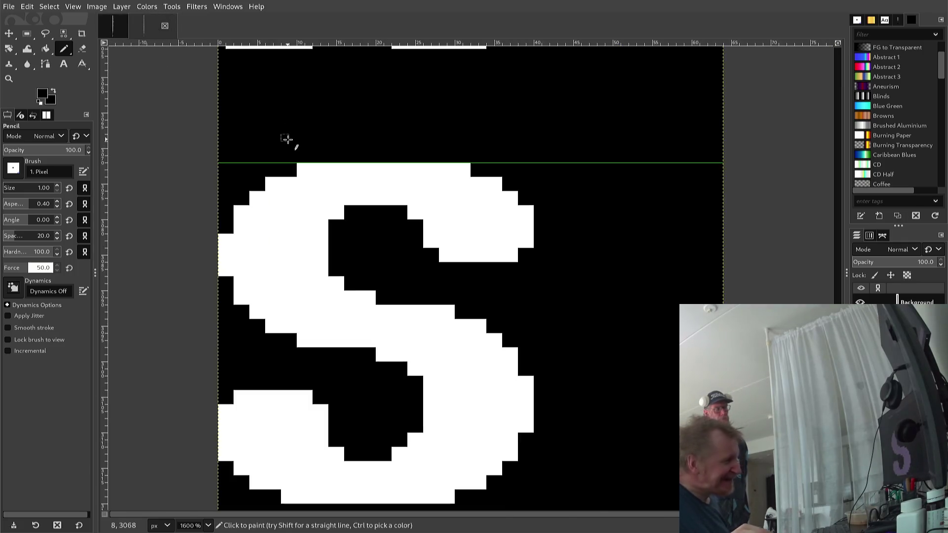
scroll(288, 139, down, 10)
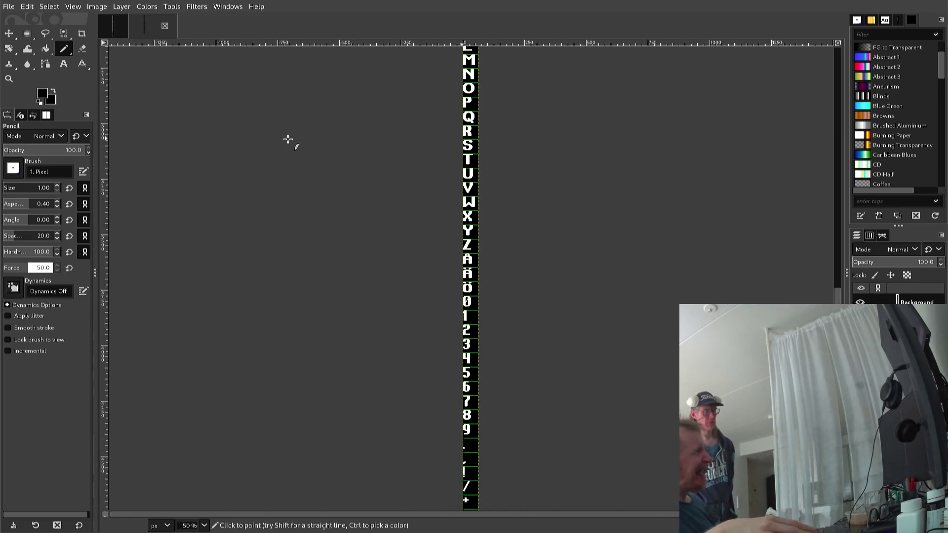
scroll(288, 140, up, 10)
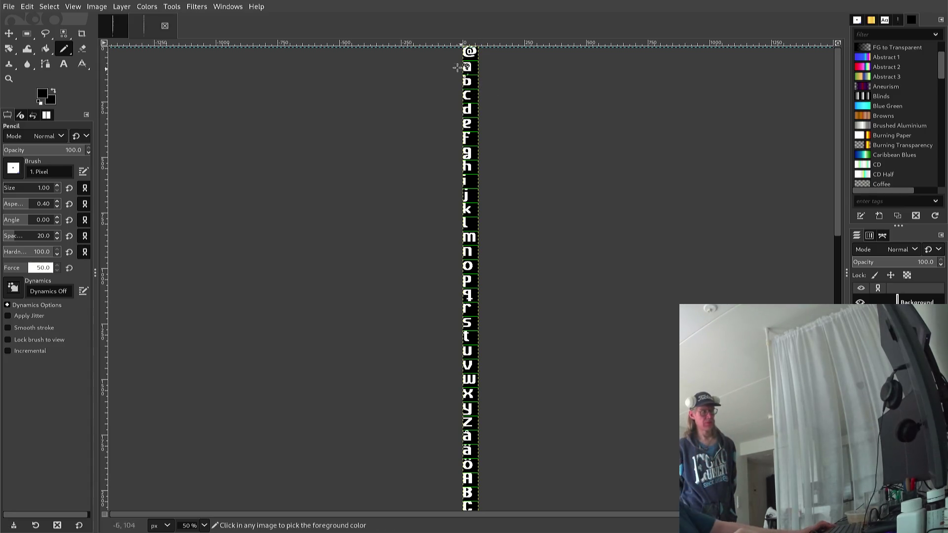
scroll(469, 64, up, 5)
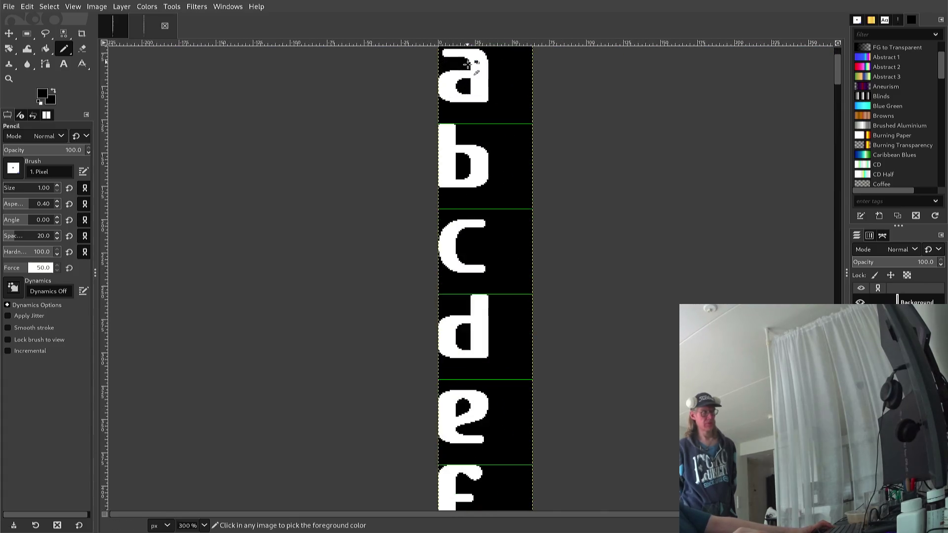
scroll(468, 64, up, 3)
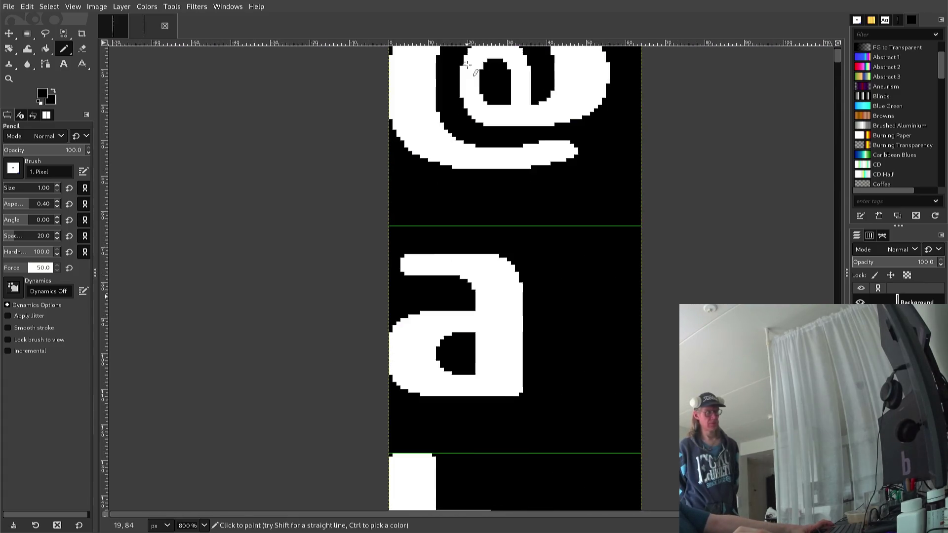
scroll(468, 64, up, 1)
scroll(461, 102, down, 2)
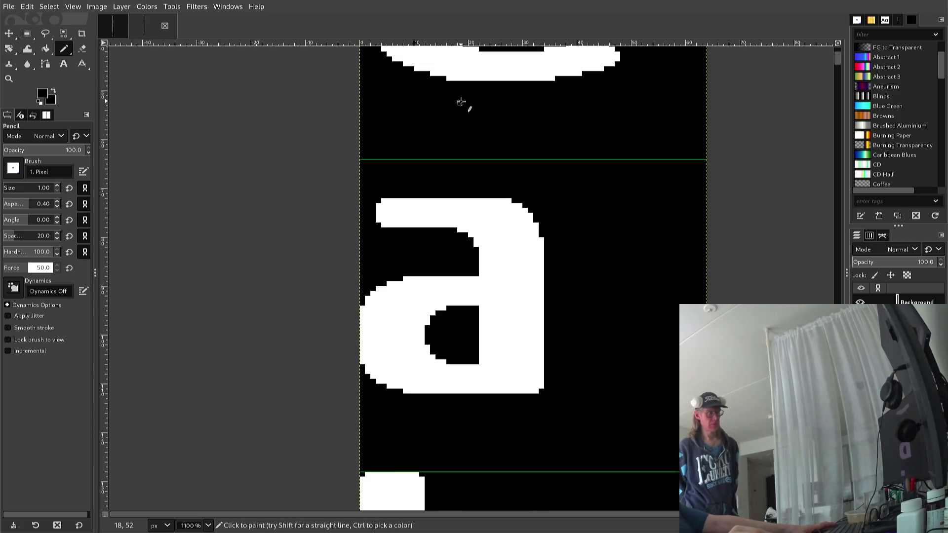
scroll(438, 178, up, 2)
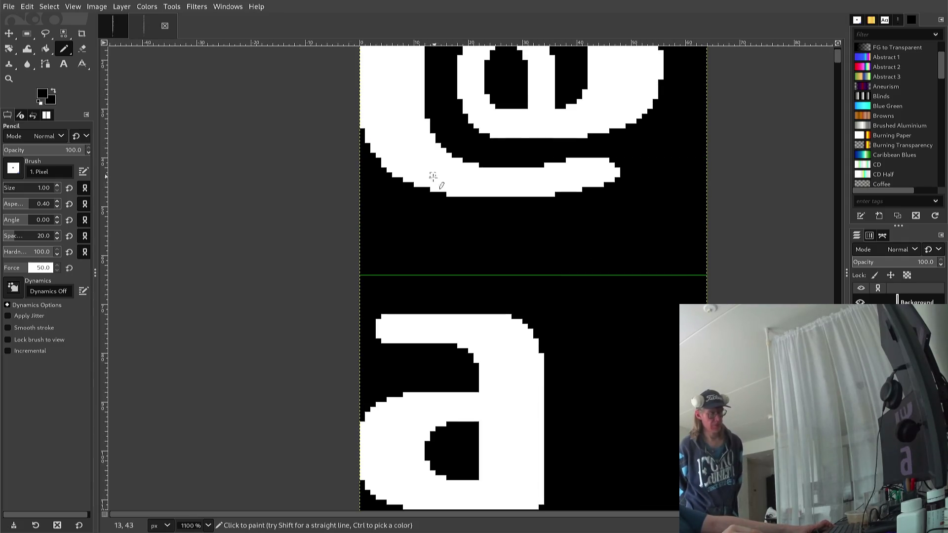
scroll(392, 271, up, 2)
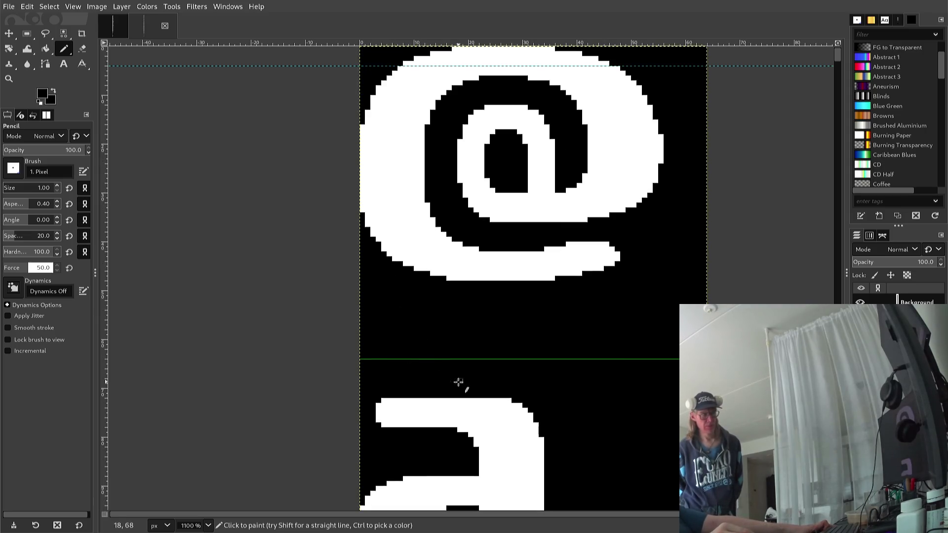
scroll(438, 379, down, 4)
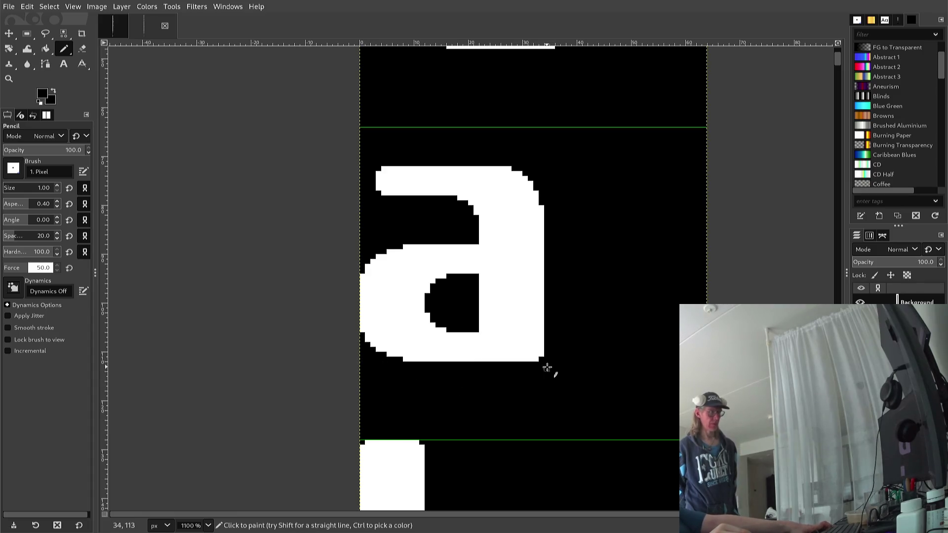
scroll(546, 371, down, 4)
scroll(524, 371, up, 2)
scroll(524, 371, down, 2)
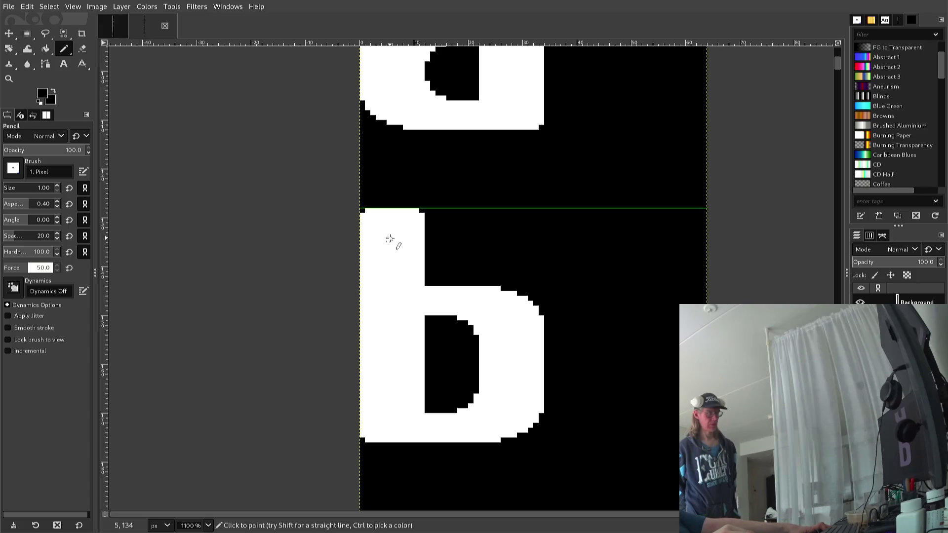
scroll(390, 239, down, 3)
scroll(394, 246, down, 3)
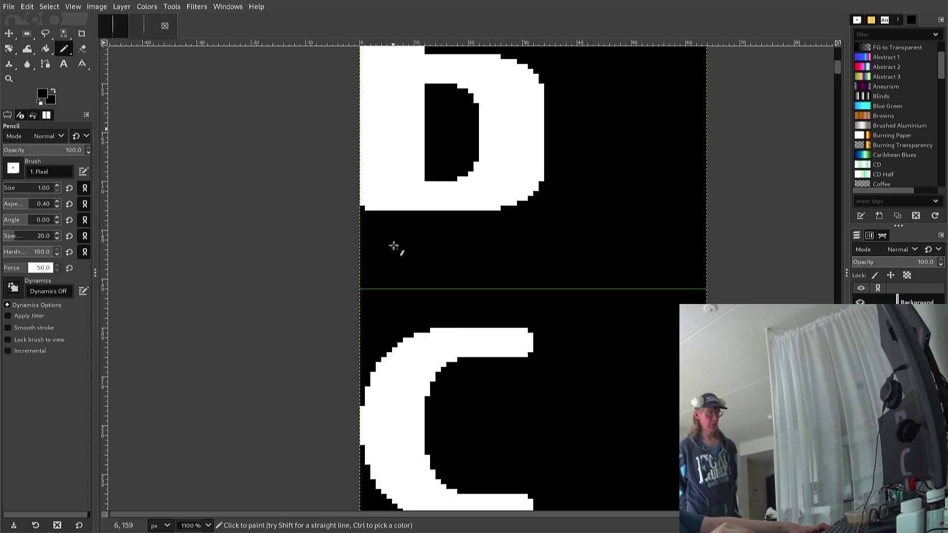
scroll(393, 246, down, 3)
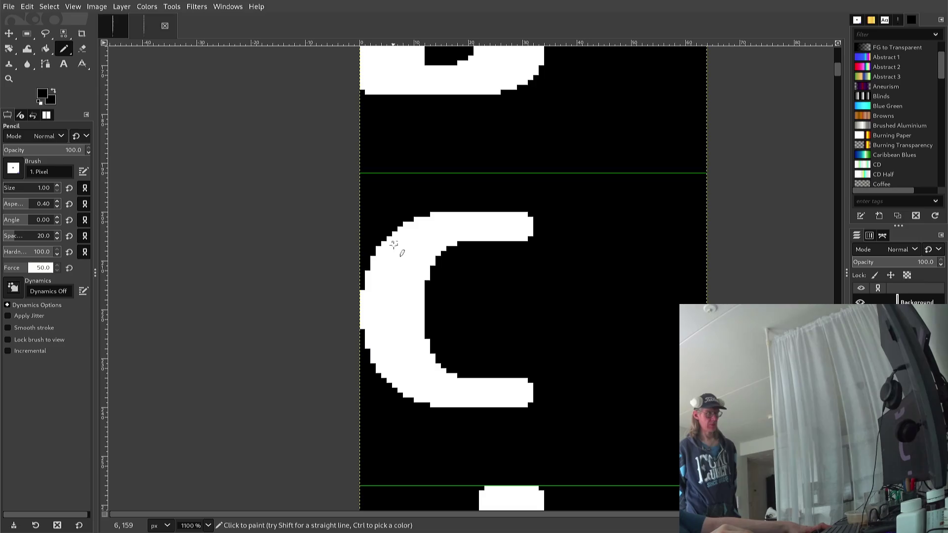
scroll(394, 246, down, 9)
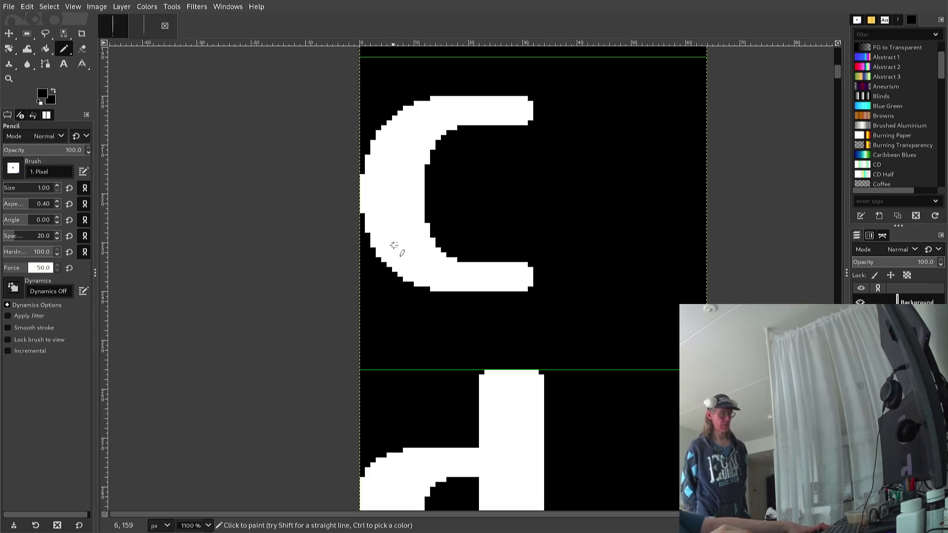
scroll(394, 245, up, 3)
scroll(394, 246, down, 9)
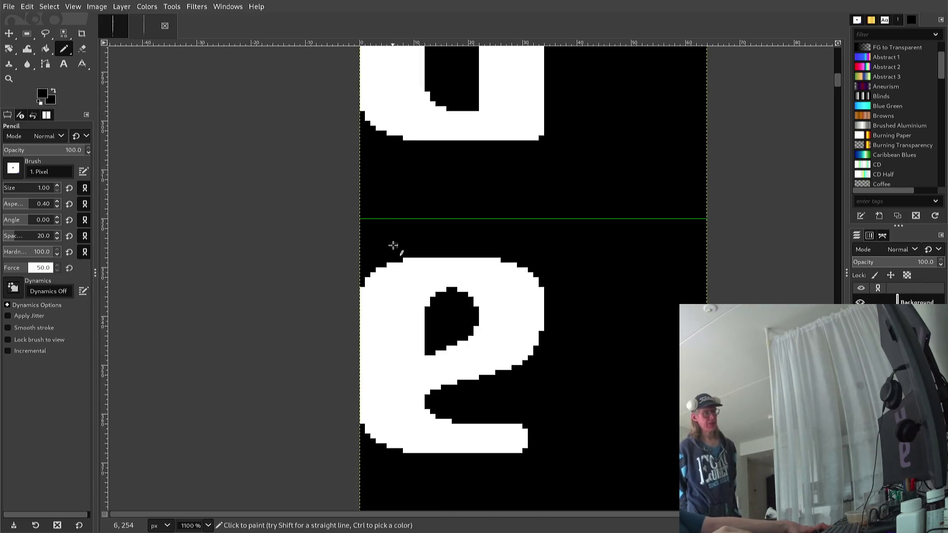
scroll(394, 246, down, 3)
scroll(394, 245, up, 3)
scroll(394, 246, down, 3)
scroll(394, 246, down, 3)
scroll(394, 245, down, 3)
scroll(393, 246, up, 3)
scroll(393, 245, down, 3)
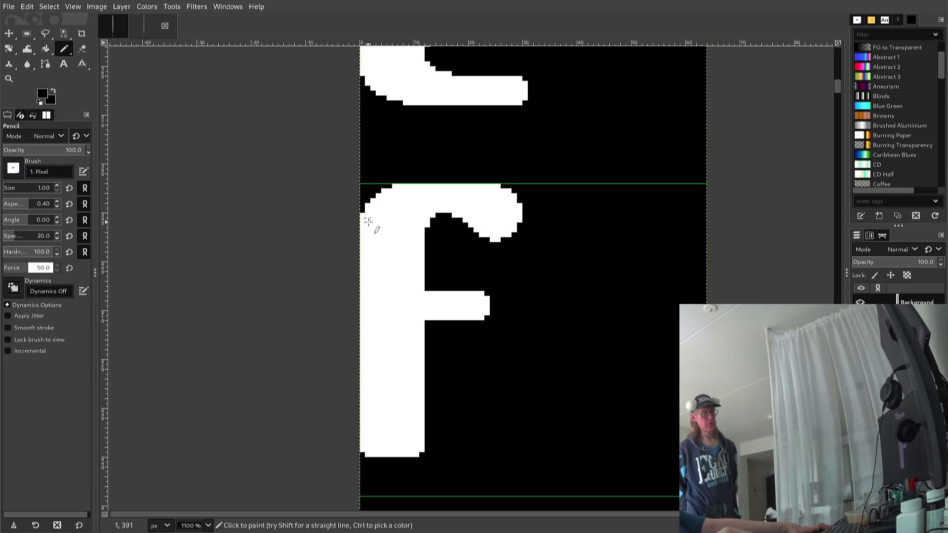
scroll(455, 360, up, 3)
scroll(459, 425, down, 3)
scroll(447, 434, up, 3)
scroll(444, 434, down, 3)
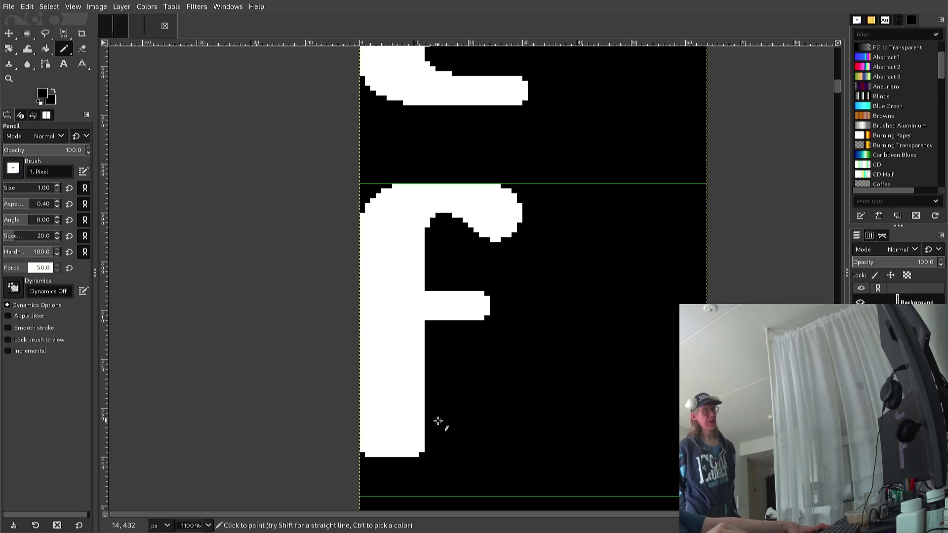
scroll(453, 423, down, 3)
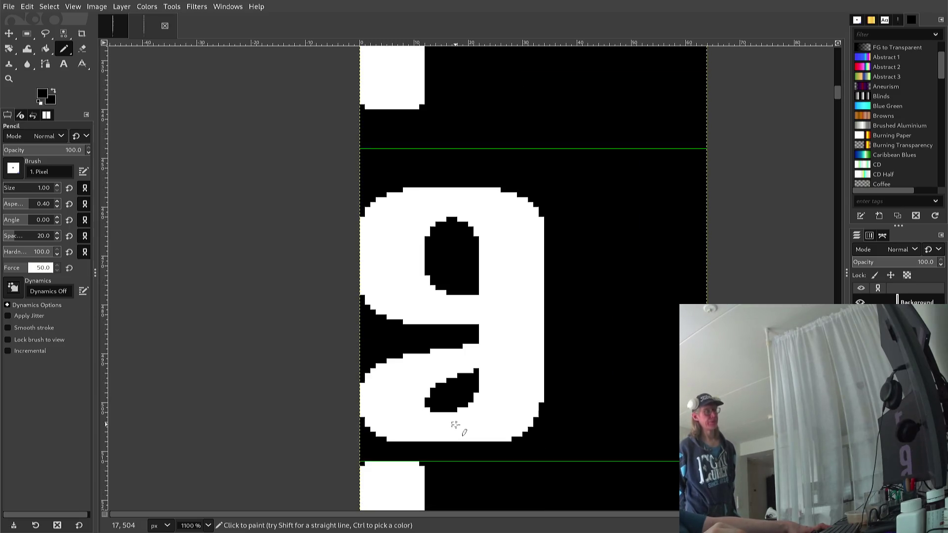
scroll(455, 425, up, 1)
scroll(455, 425, down, 1)
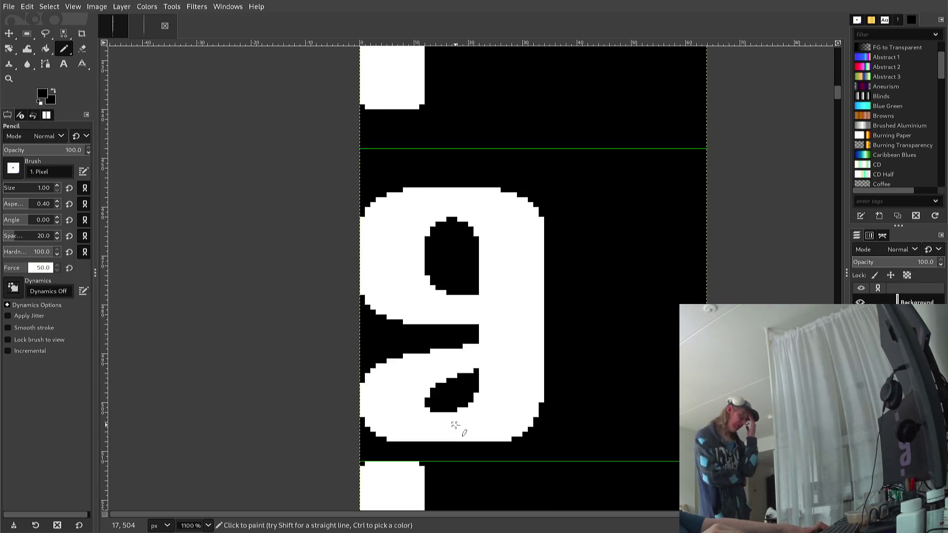
scroll(455, 426, down, 1)
scroll(455, 426, down, 1)
scroll(455, 426, up, 1)
scroll(455, 425, down, 1)
scroll(455, 427, up, 1)
scroll(455, 427, down, 1)
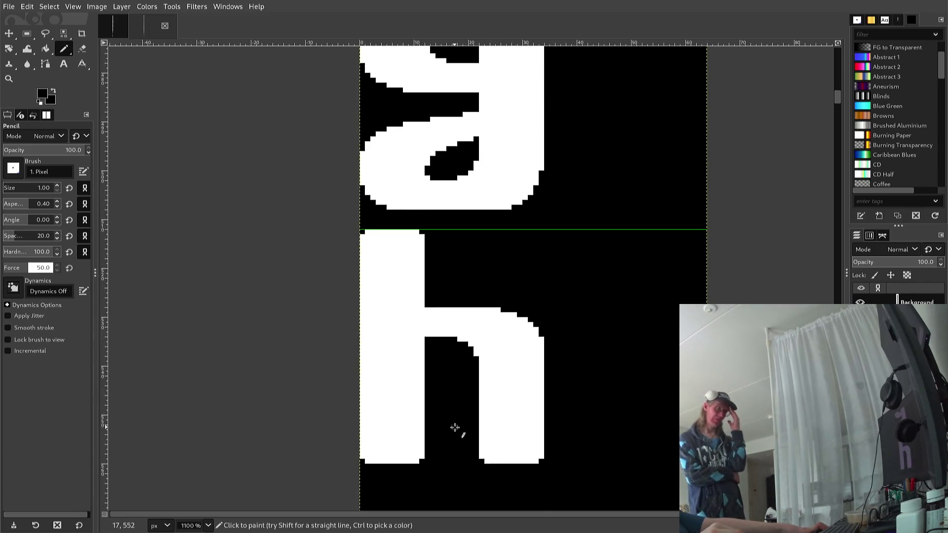
scroll(455, 428, down, 2)
scroll(454, 431, down, 3)
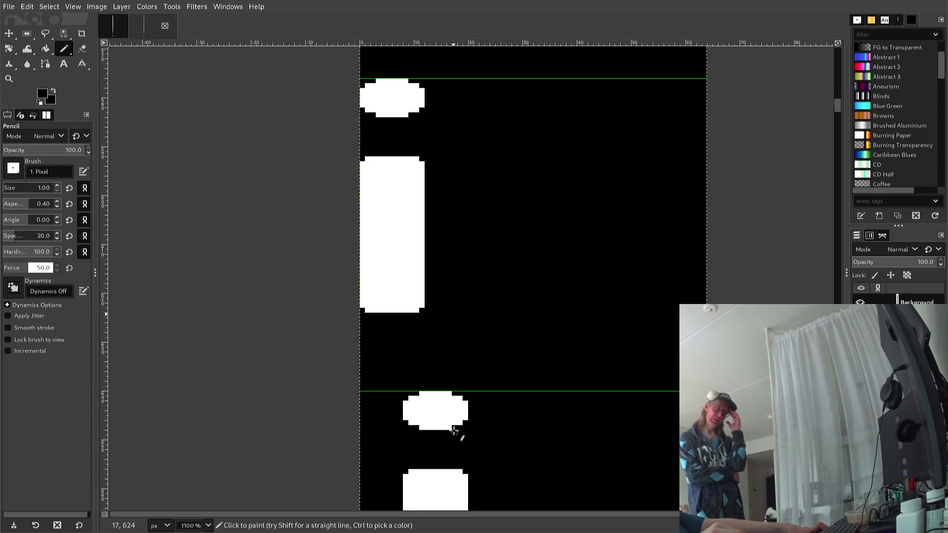
scroll(454, 431, down, 2)
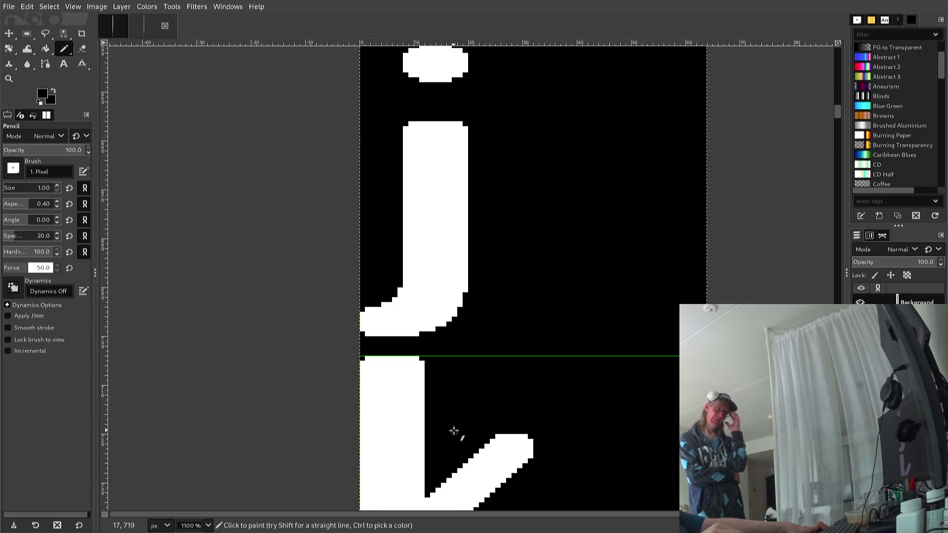
scroll(455, 431, up, 1)
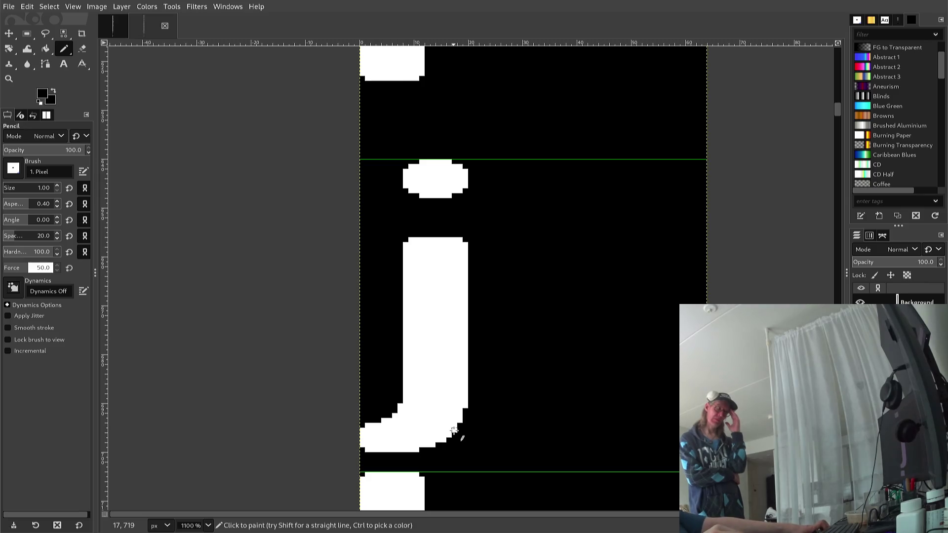
scroll(454, 431, down, 1)
scroll(455, 431, down, 2)
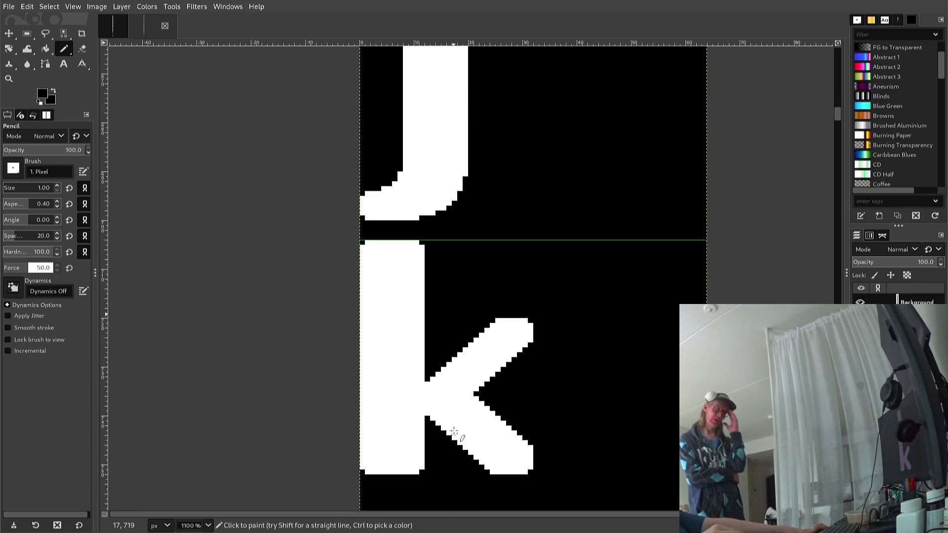
scroll(454, 431, down, 1)
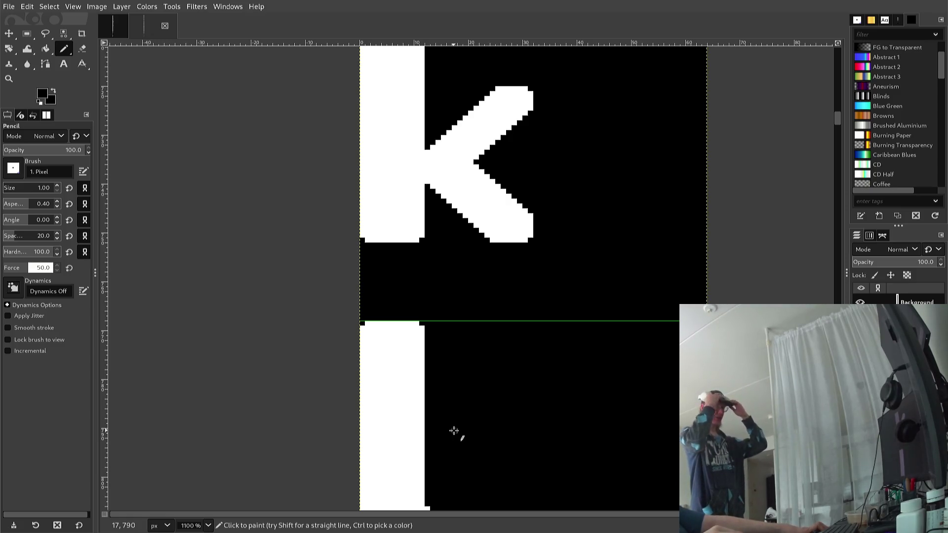
scroll(454, 431, down, 1)
scroll(454, 432, up, 1)
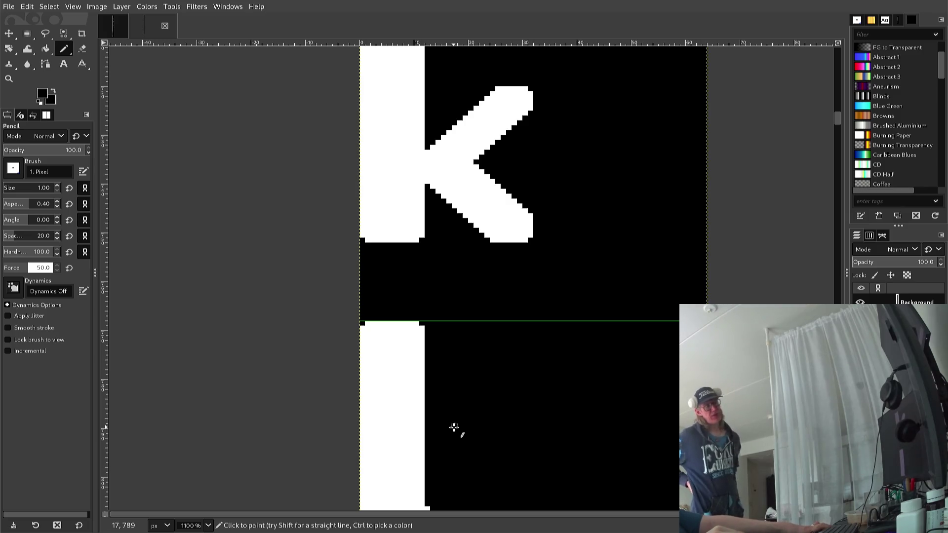
scroll(454, 428, up, 1)
scroll(454, 427, down, 2)
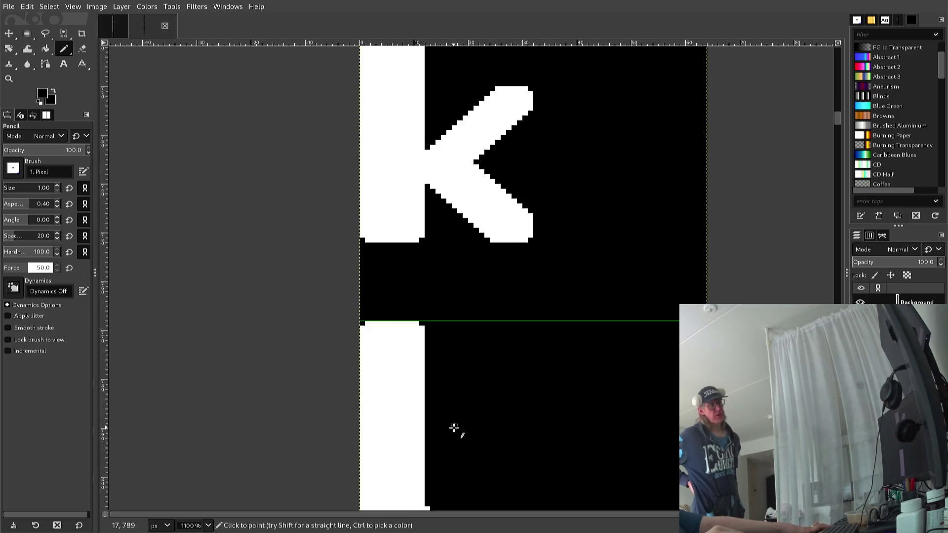
scroll(455, 431, down, 1)
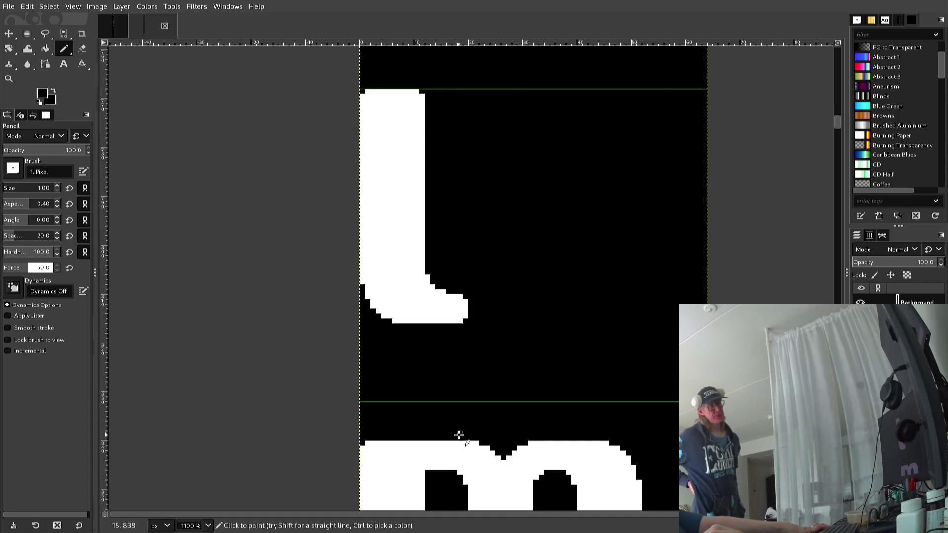
scroll(459, 435, down, 1)
scroll(459, 436, down, 5)
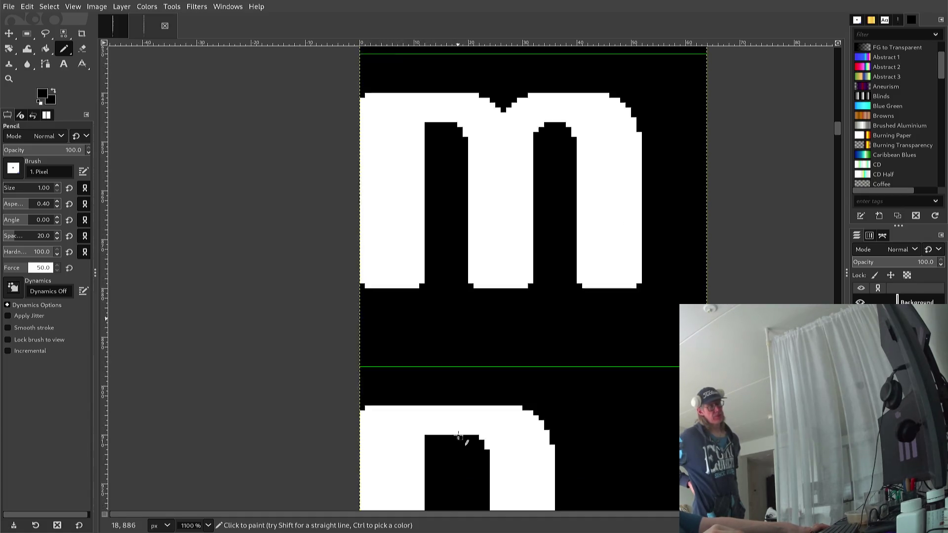
scroll(459, 436, down, 1)
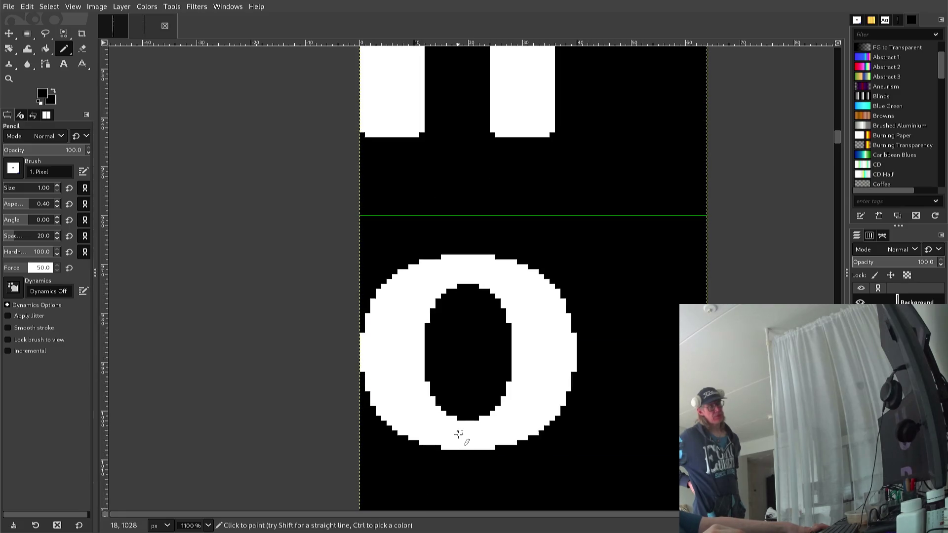
scroll(459, 435, down, 2)
scroll(458, 436, down, 2)
scroll(459, 436, up, 1)
scroll(459, 436, down, 1)
scroll(459, 434, down, 2)
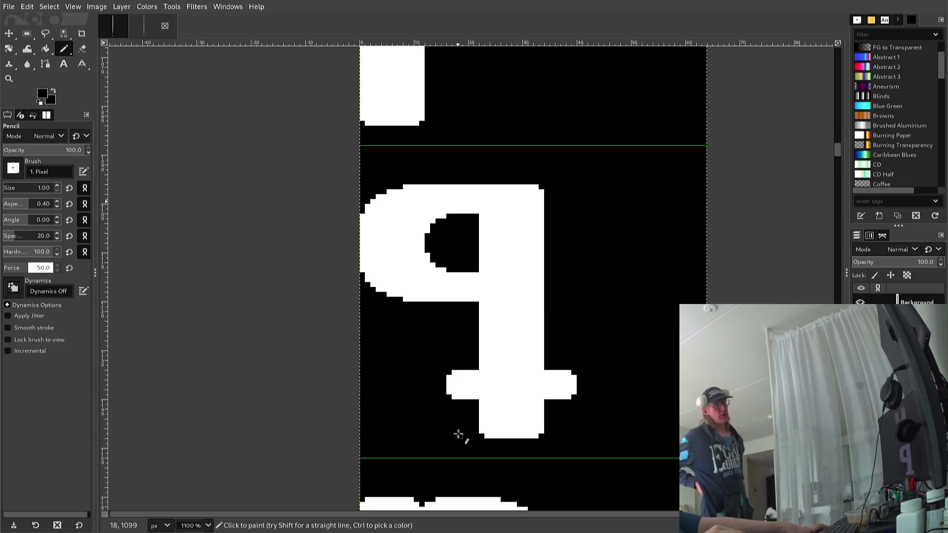
scroll(459, 434, down, 1)
scroll(459, 434, down, 2)
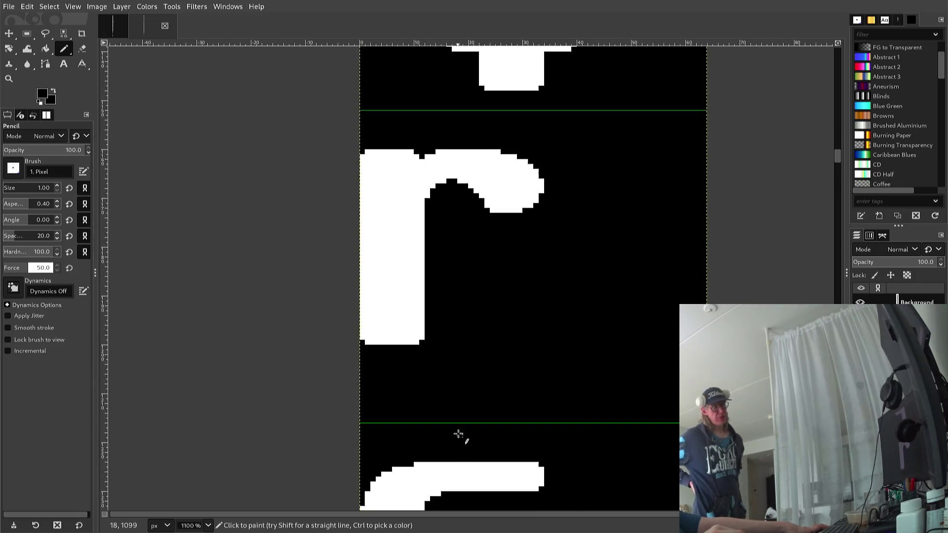
scroll(459, 434, up, 1)
scroll(459, 434, down, 2)
scroll(459, 433, down, 2)
scroll(459, 433, down, 1)
scroll(458, 433, up, 1)
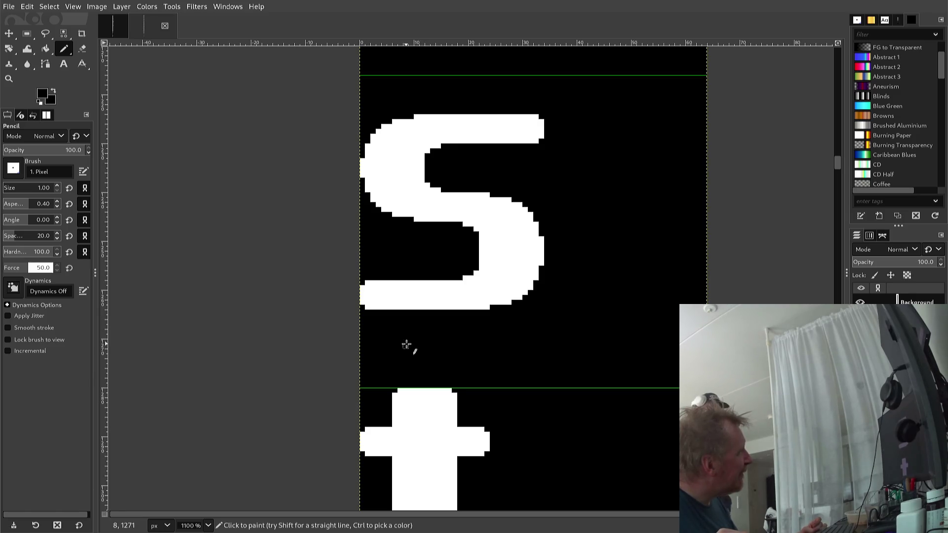
Step: Scroll through glyphs t to z at 1100%, then zoom to 1:1 to view the whole strip
scroll(407, 345, down, 5)
scroll(413, 355, down, 3)
scroll(414, 360, up, 3)
scroll(413, 367, down, 12)
scroll(410, 385, down, 12)
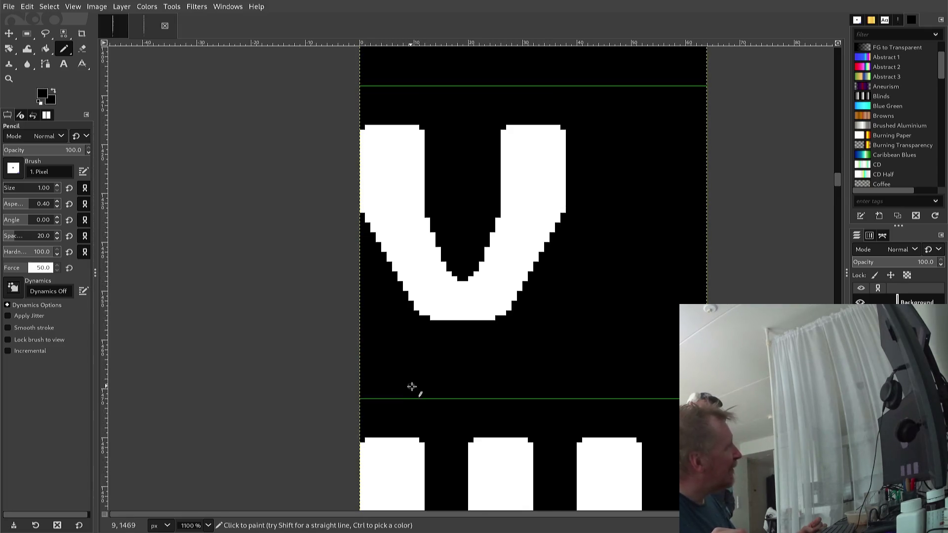
scroll(407, 395, down, 8)
scroll(407, 395, up, 3)
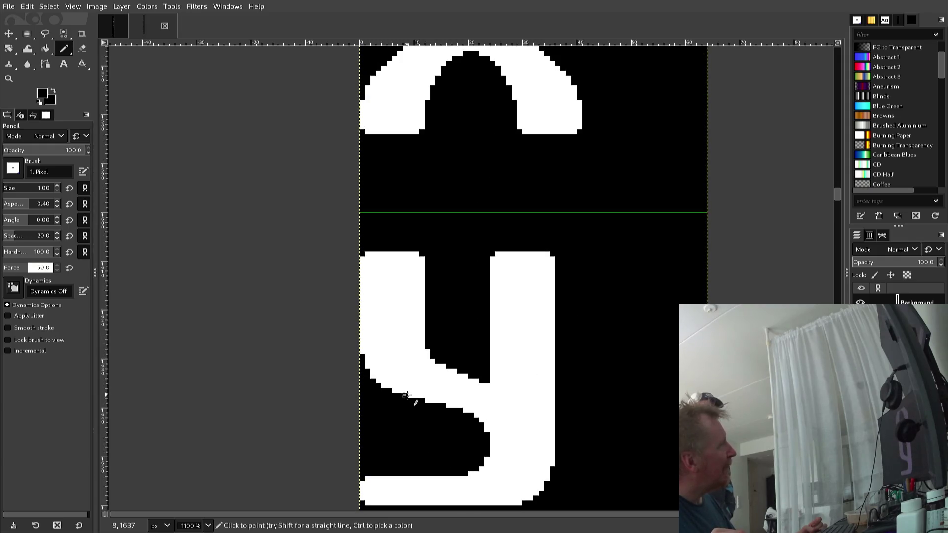
scroll(407, 395, down, 3)
scroll(407, 395, down, 3)
scroll(409, 398, down, 3)
scroll(435, 419, up, 3)
scroll(443, 424, down, 3)
scroll(437, 424, down, 6)
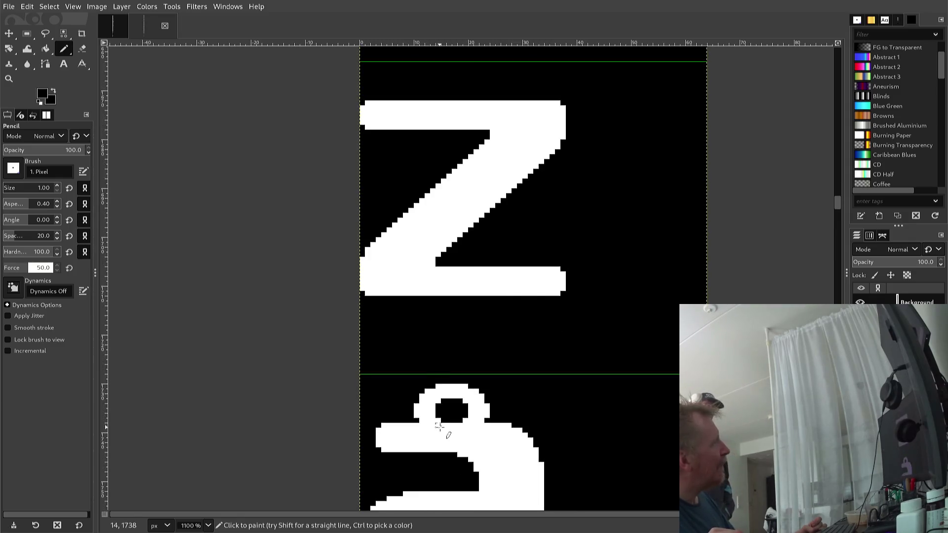
scroll(433, 421, up, 3)
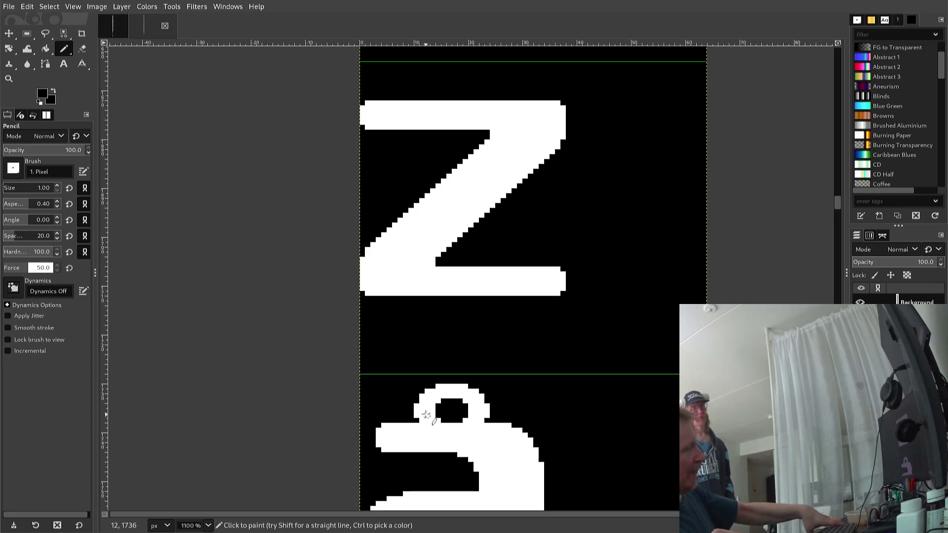
key(1)
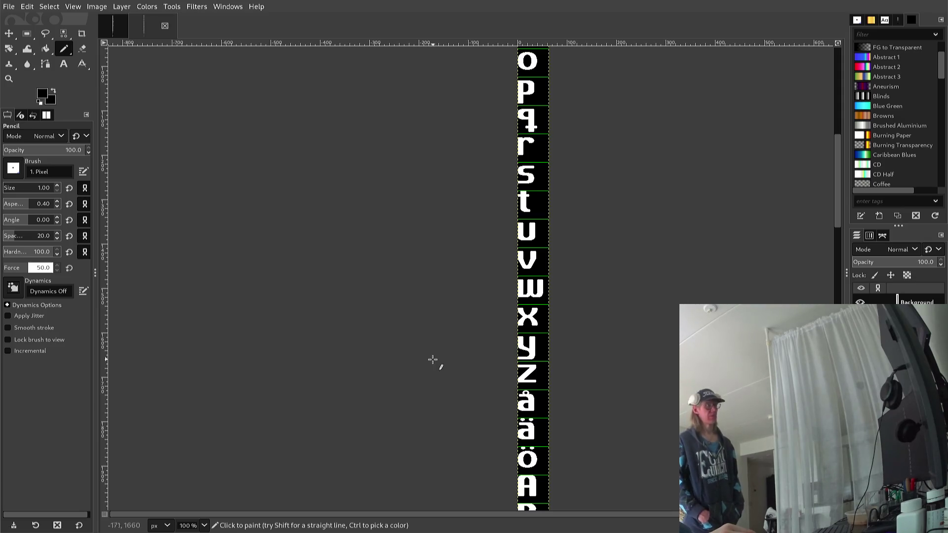
scroll(424, 360, up, 5)
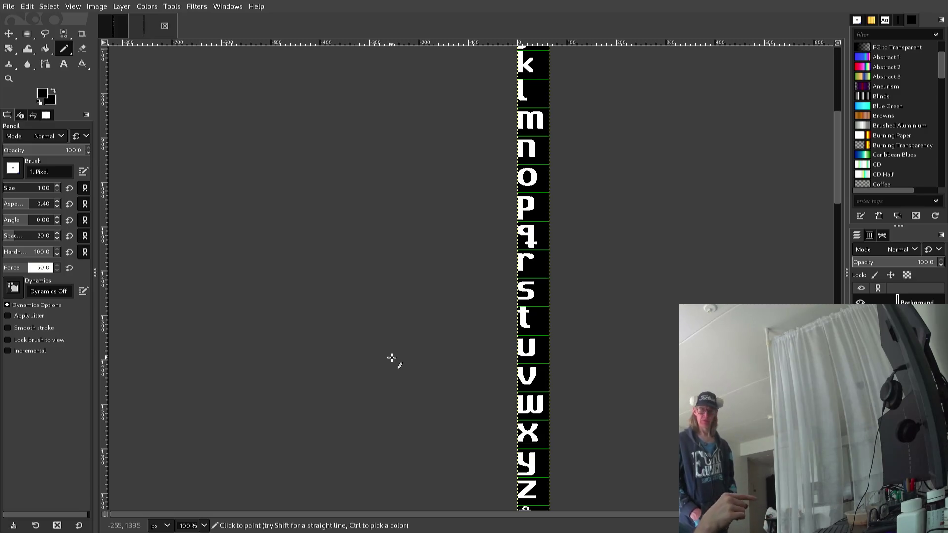